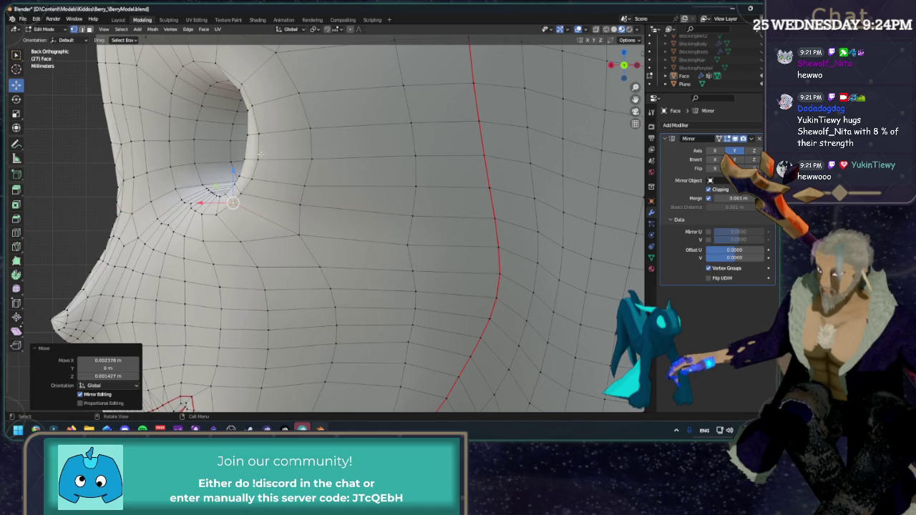
Step: Slide four eye-rim vertices along their edges with G G for cleaner spacing
left_click(259, 159)
key("g")
key("g")
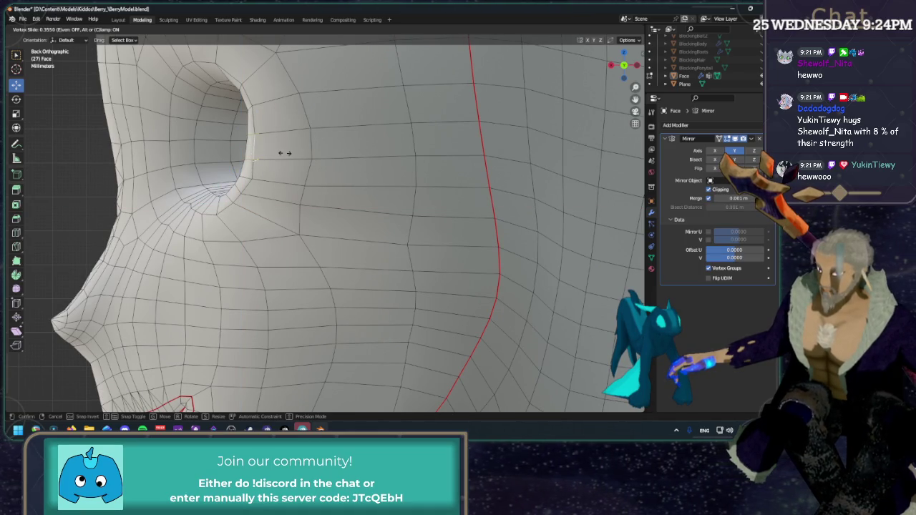
left_click(285, 153)
left_click(255, 177)
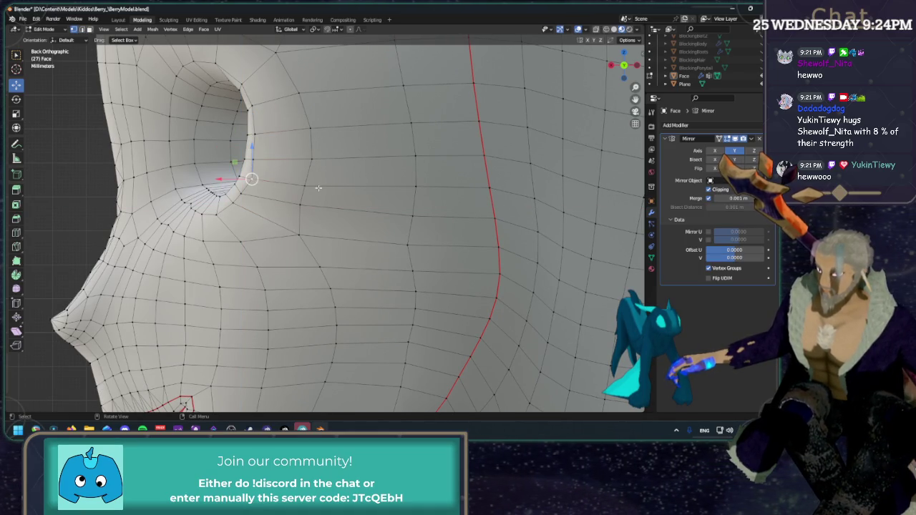
key("g")
key("g")
left_click(293, 200)
key("g")
key("g")
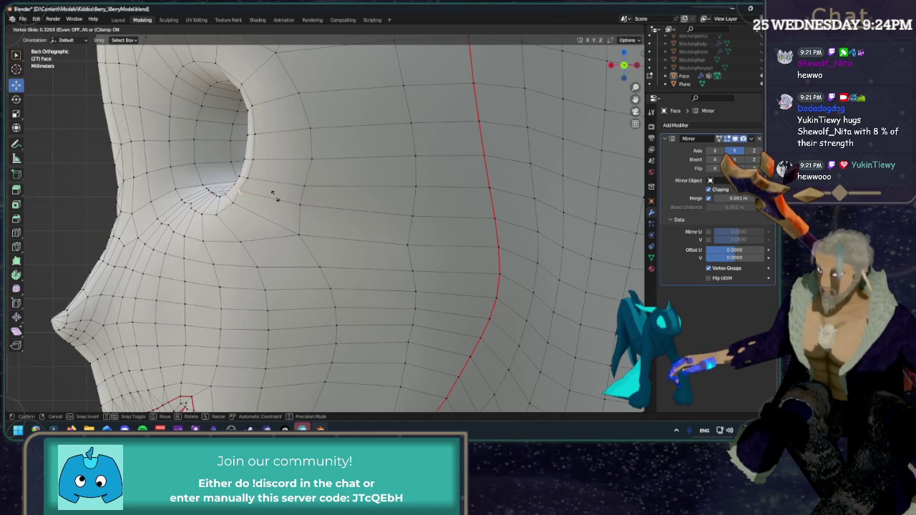
left_click(254, 200)
key("g")
key("g")
left_click(262, 206)
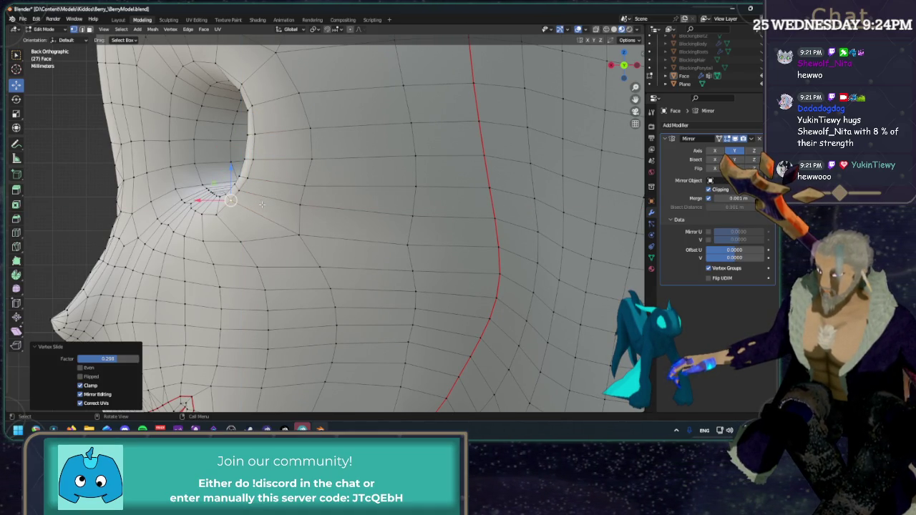
Step: Clear the selection, hide overlays, and open the head in Sculpting from the front view
left_click(81, 175)
scroll(89, 168, "down", 4)
left_click(578, 29)
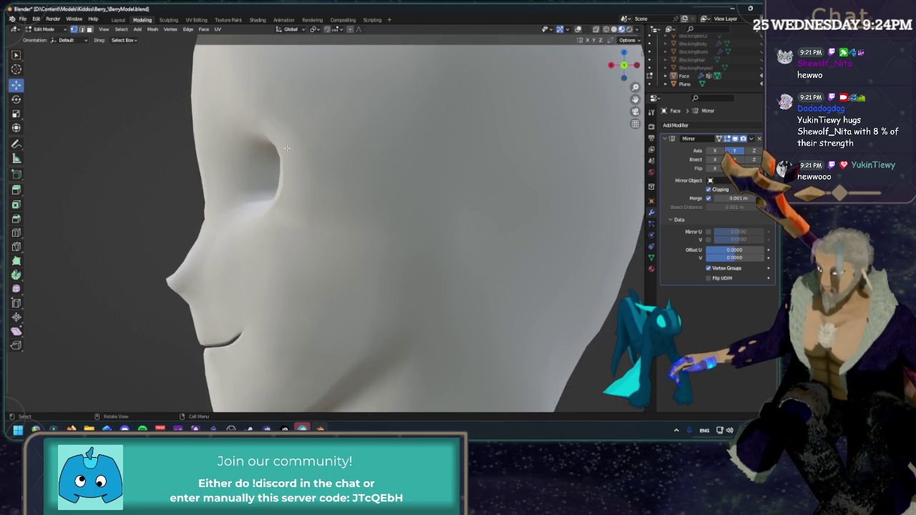
mouse_move(286, 148)
middle_mouse_down()
mouse_move(404, 148)
mouse_move(386, 148)
middle_mouse_up()
left_click(627, 58)
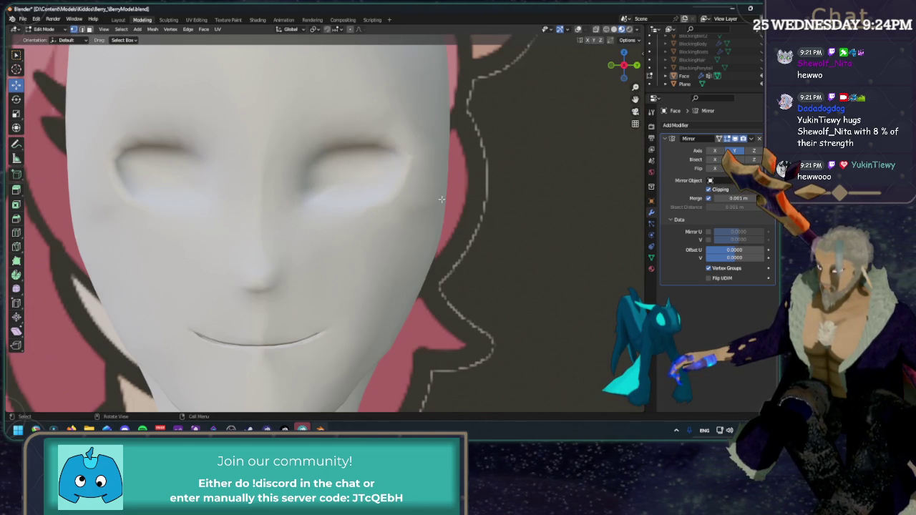
left_click(169, 19)
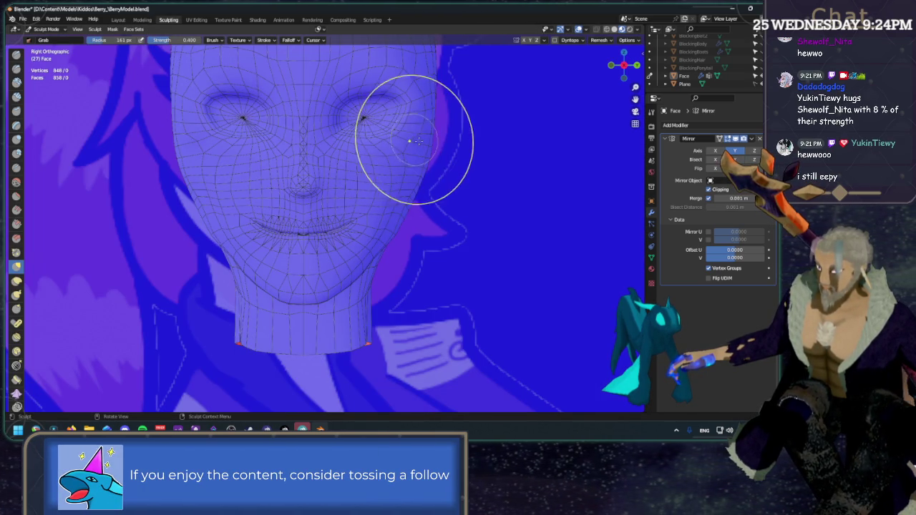
Step: Pull the face near the eyes with two Grab brush strokes
left_click_drag(388, 136, 385, 149)
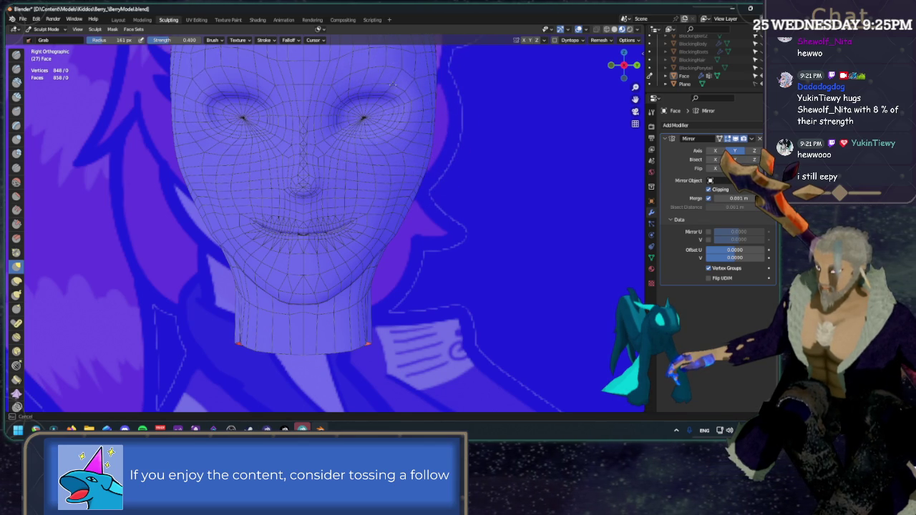
left_click_drag(392, 84, 388, 71)
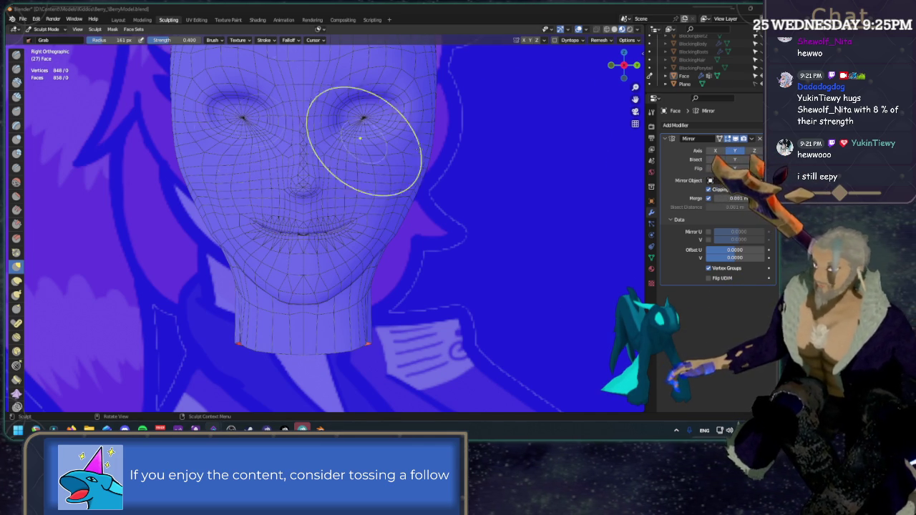
middle_click_drag(317, 149, 325, 246, "shift")
scroll(325, 246, "up", 3)
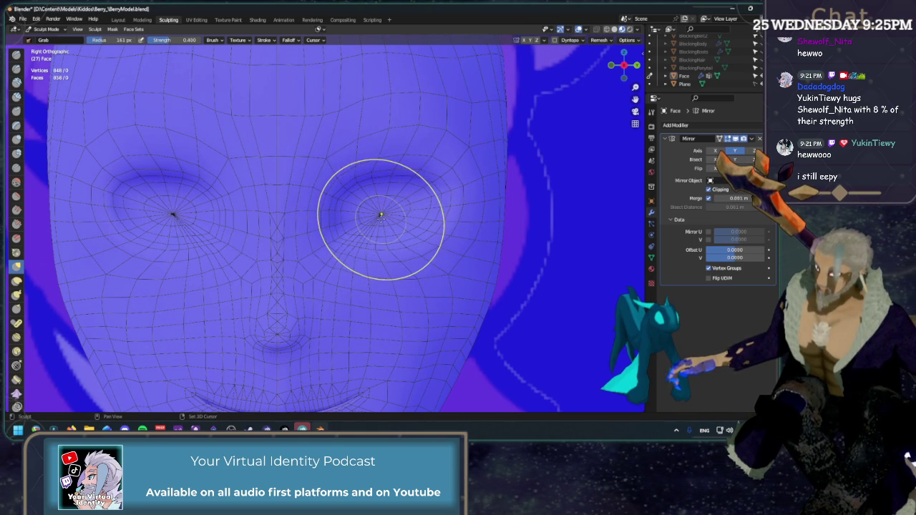
Step: Hide the overlays and orbit to a three-quarter side view of the solid head
scroll(415, 271, "down", 4)
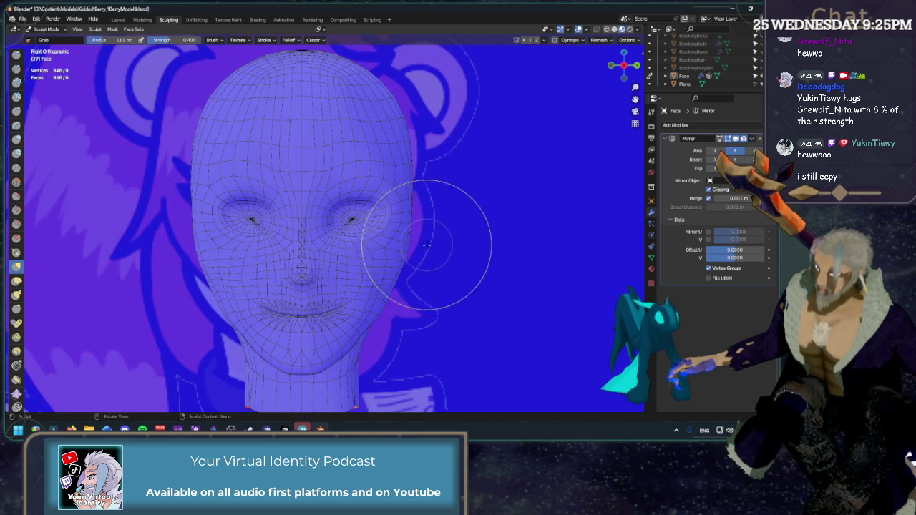
left_click(579, 31)
mouse_move(479, 200)
middle_mouse_down()
mouse_move(422, 222)
mouse_move(401, 148)
mouse_move(457, 169)
mouse_move(628, 69)
middle_mouse_up()
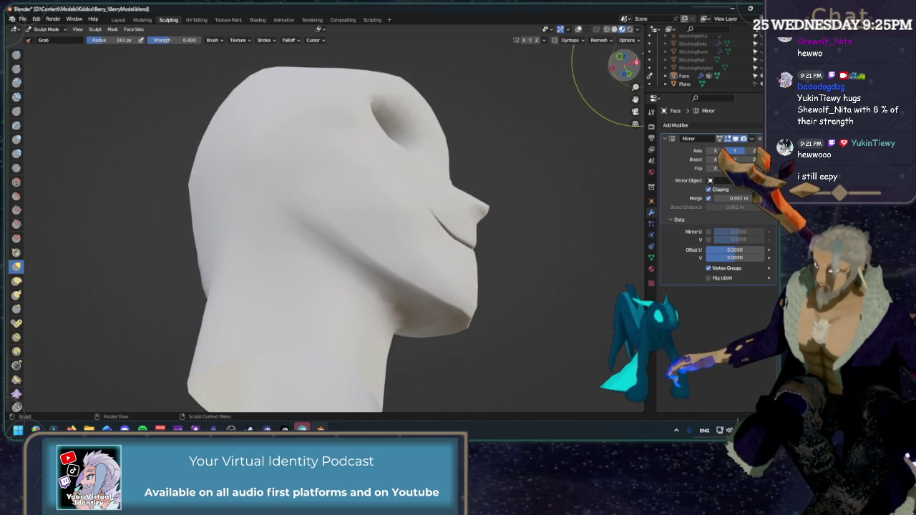
Step: Snap to the front view, then orbit under the head to check chin and neck
key("KP_1")
mouse_move(349, 323)
middle_mouse_down("shift")
mouse_move(349, 223)
mouse_move(284, 238)
mouse_move(282, 215)
middle_mouse_up("shift")
scroll(320, 192, "up", 4)
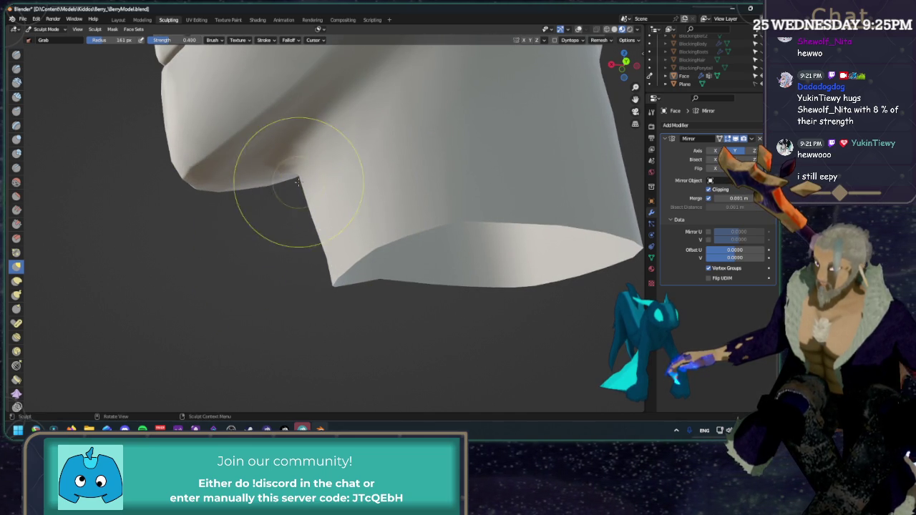
middle_click_drag(299, 180, 380, 215)
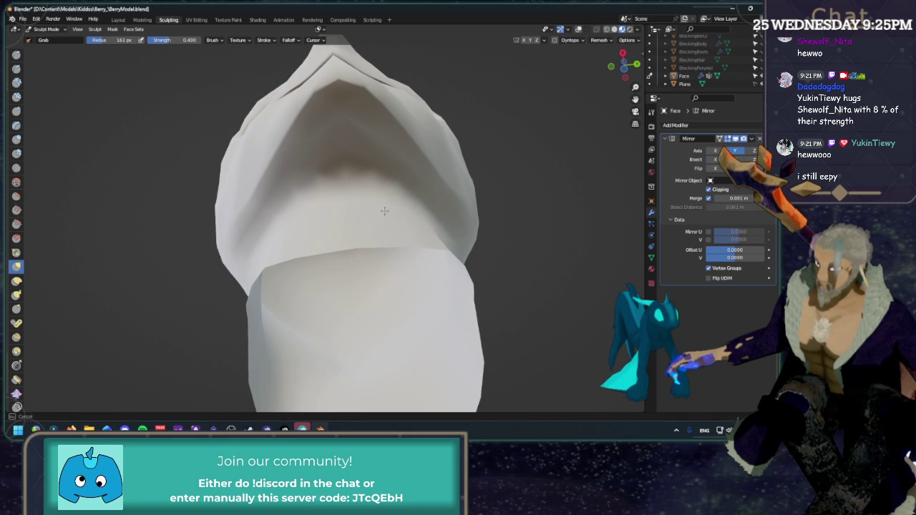
middle_click_drag(384, 212, 570, 42)
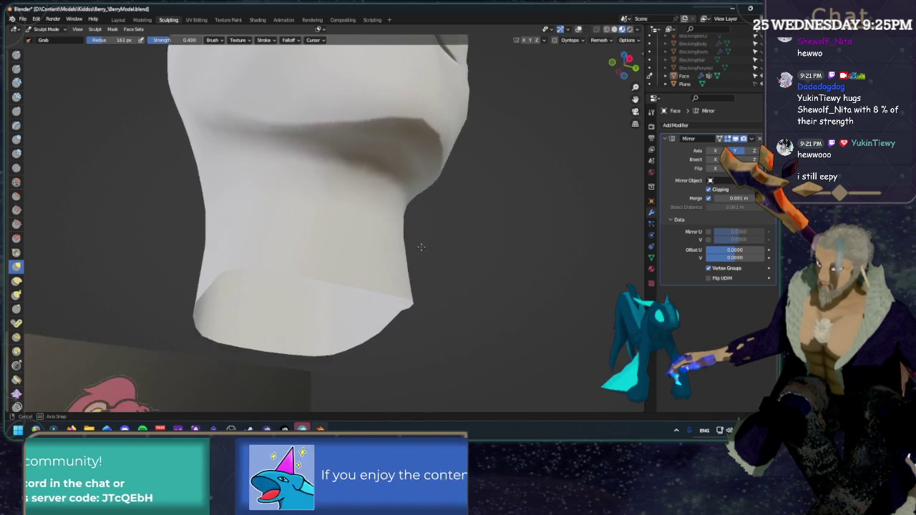
Step: Show wireframe and face-set colours again, inspect under the jaw, and snap to the back view
key("shift+alt+z")
mouse_move(460, 239)
middle_mouse_down()
mouse_move(421, 192)
mouse_move(368, 204)
middle_mouse_up()
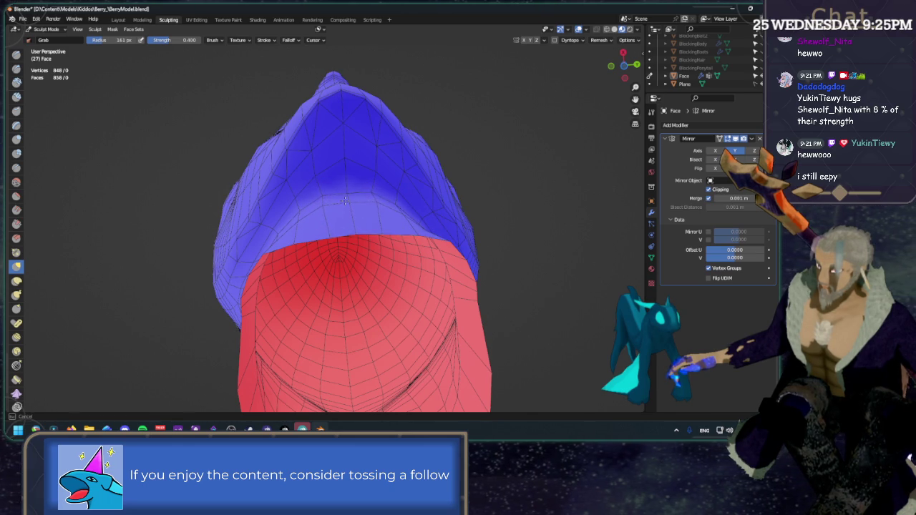
middle_click_drag(334, 199, 347, 278)
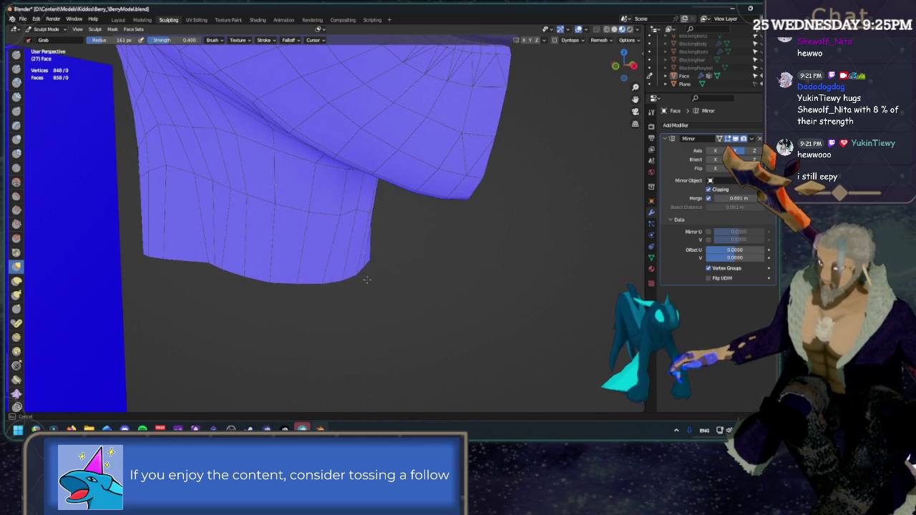
mouse_move(374, 281)
middle_mouse_down()
mouse_move(292, 275)
mouse_move(274, 290)
middle_mouse_up()
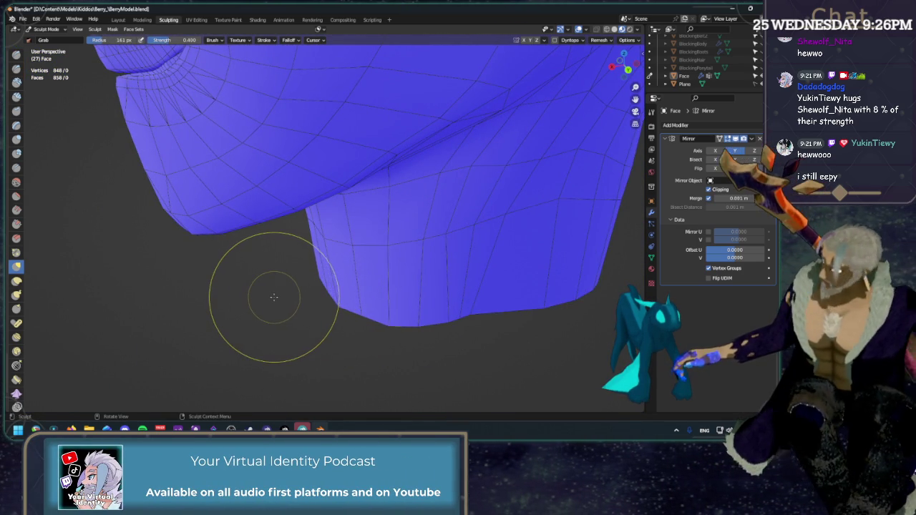
scroll(274, 297, "down", 3)
mouse_move(274, 297)
middle_mouse_down()
mouse_move(362, 272)
mouse_move(328, 289)
middle_mouse_up()
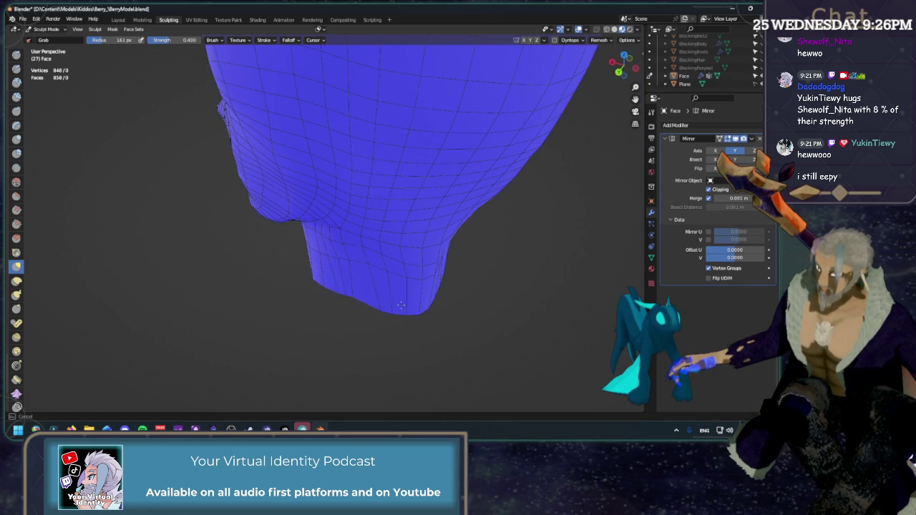
mouse_move(400, 306)
middle_mouse_down()
mouse_move(320, 303)
mouse_move(337, 337)
mouse_move(603, 125)
middle_mouse_up()
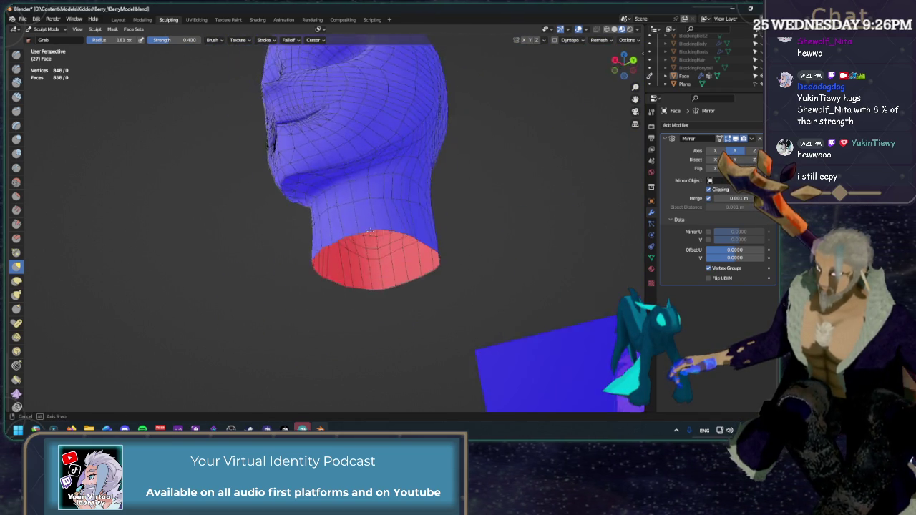
left_click(626, 63)
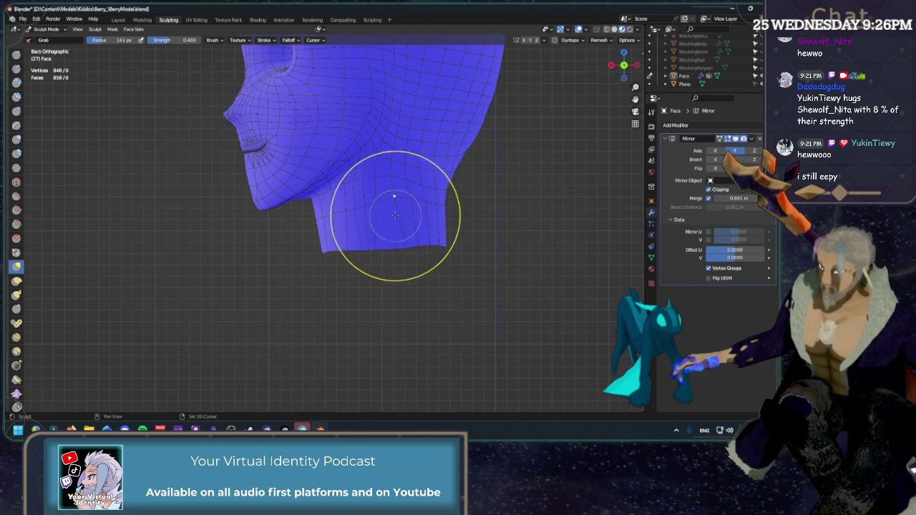
Step: Pull the neck's bottom edge into shape and check it from behind, side and front
mouse_move(374, 250)
left_mouse_down()
mouse_move(398, 245)
mouse_move(374, 249)
mouse_move(394, 246)
mouse_move(368, 241)
mouse_move(369, 224)
mouse_move(439, 190)
left_mouse_up()
middle_click_drag(443, 191, 364, 174)
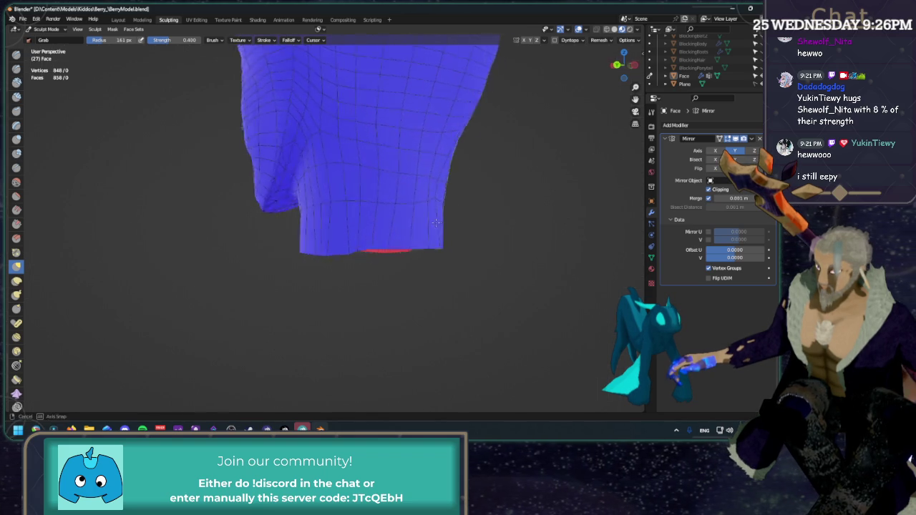
mouse_move(404, 212)
middle_mouse_down()
mouse_move(378, 214)
mouse_move(493, 204)
middle_mouse_up()
scroll(493, 205, "up", 3)
left_click(612, 64)
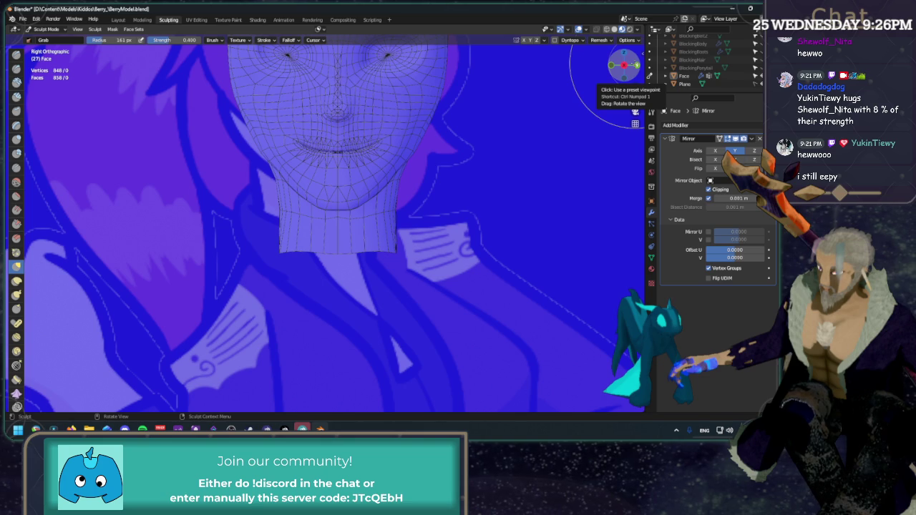
scroll(492, 179, "down", 2)
scroll(494, 180, "down", 2)
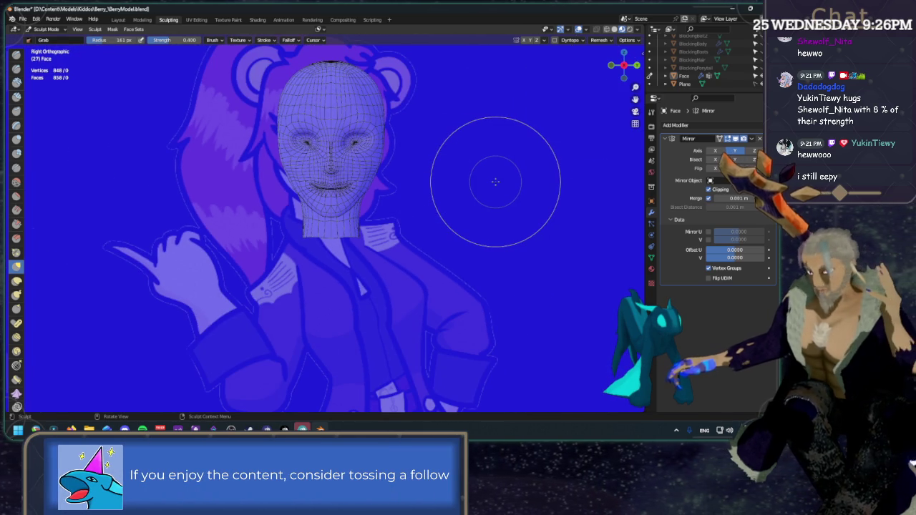
Step: Check the head from back, left and perspective views, then switch to the Modeling workspace
left_click(636, 66)
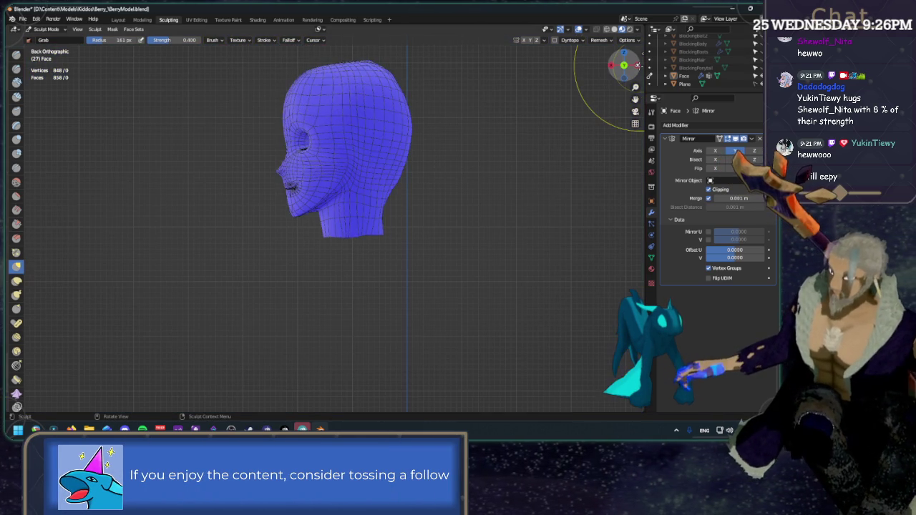
left_click(637, 65)
left_click(635, 124)
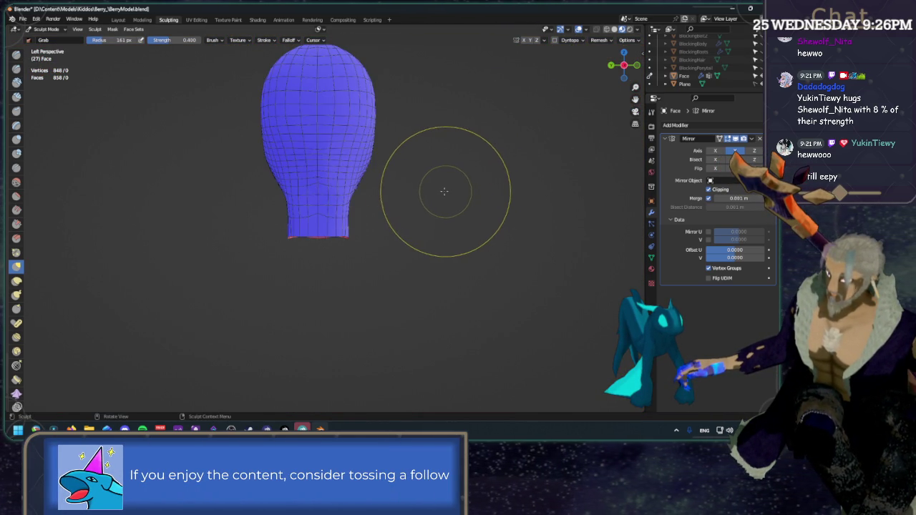
scroll(378, 199, "up", 1)
scroll(358, 209, "up", 2)
scroll(298, 207, "up", 2)
scroll(386, 206, "down", 1)
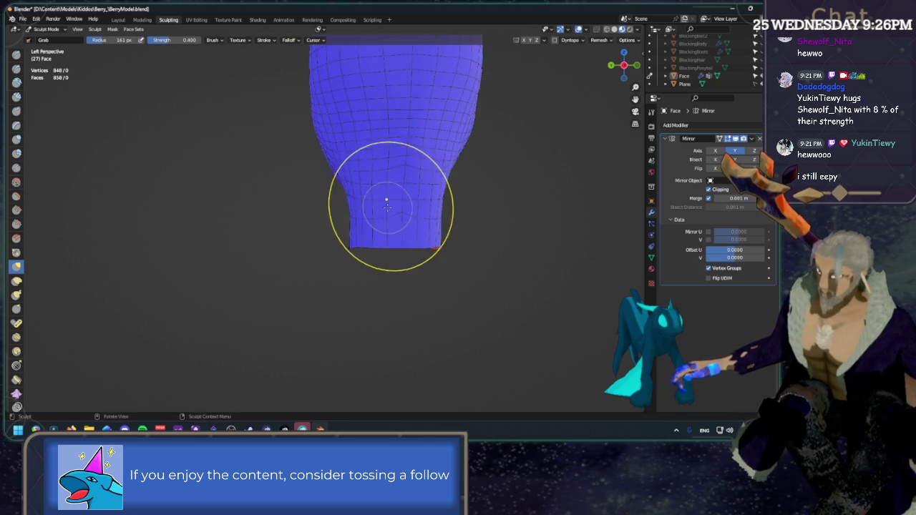
middle_click_drag(386, 207, 470, 205)
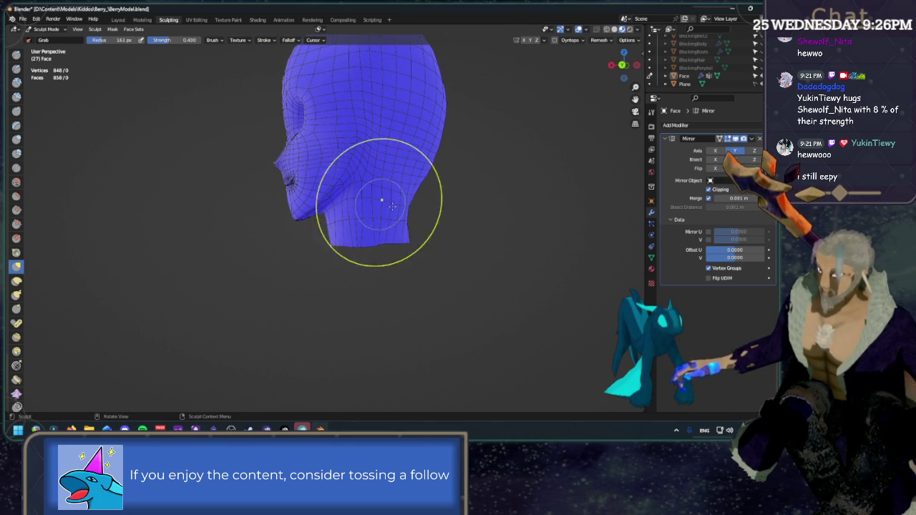
scroll(392, 206, "up", 2)
scroll(435, 205, "up", 2)
left_click(142, 20)
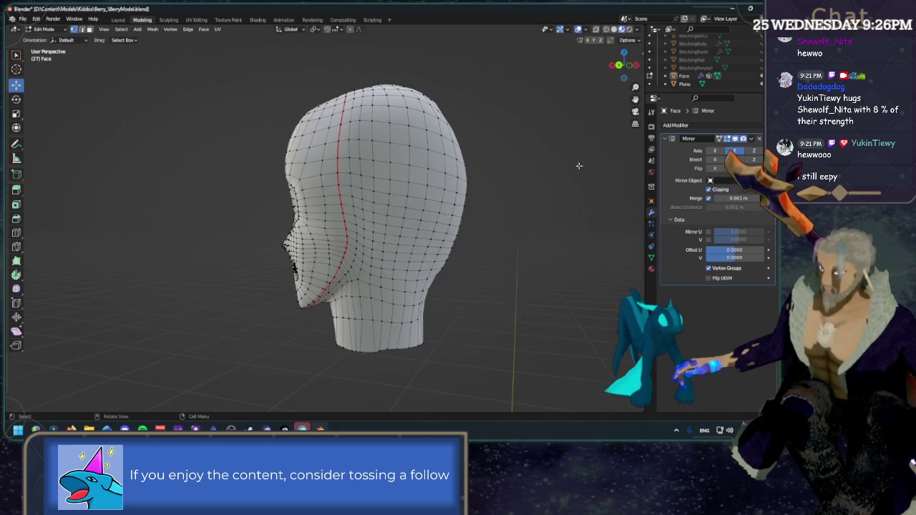
Step: Orbit under the head to the neck and clear the current face selection
middle_click_drag(579, 164, 490, 282)
mouse_move(525, 307)
middle_mouse_down()
mouse_move(426, 201)
mouse_move(400, 199)
middle_mouse_up()
scroll(399, 197, "up", 2)
scroll(398, 197, "up", 1)
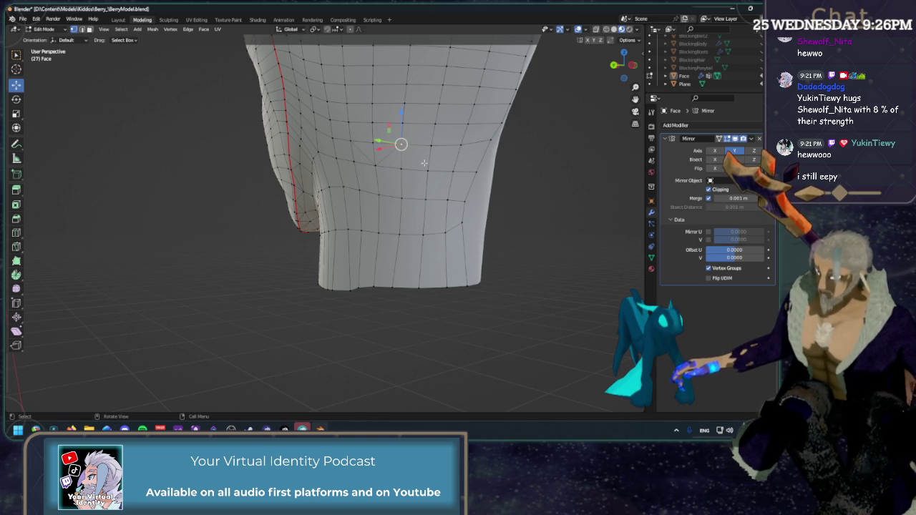
mouse_move(461, 149)
middle_mouse_down()
mouse_move(543, 153)
mouse_move(432, 163)
middle_mouse_up()
left_click(551, 153)
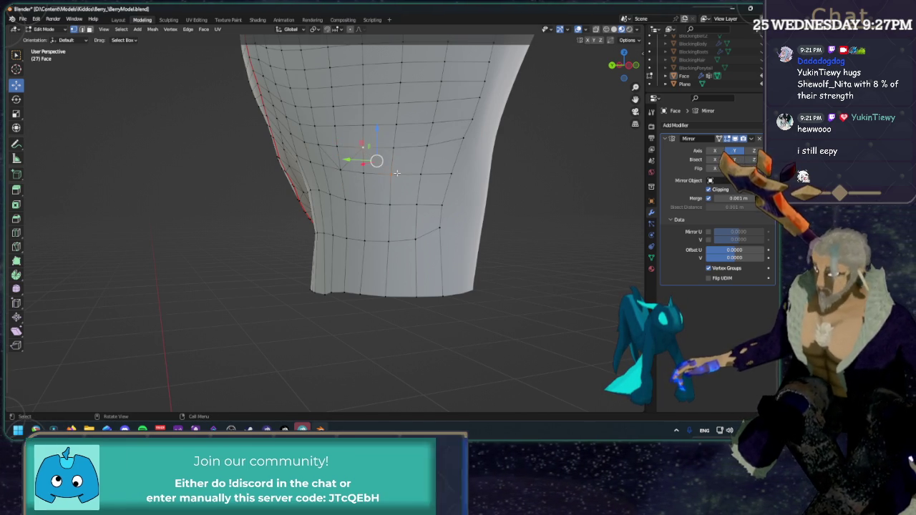
Step: Dissolve two vertical edge loops on the neck below the jaw
right_click(389, 174, "shift")
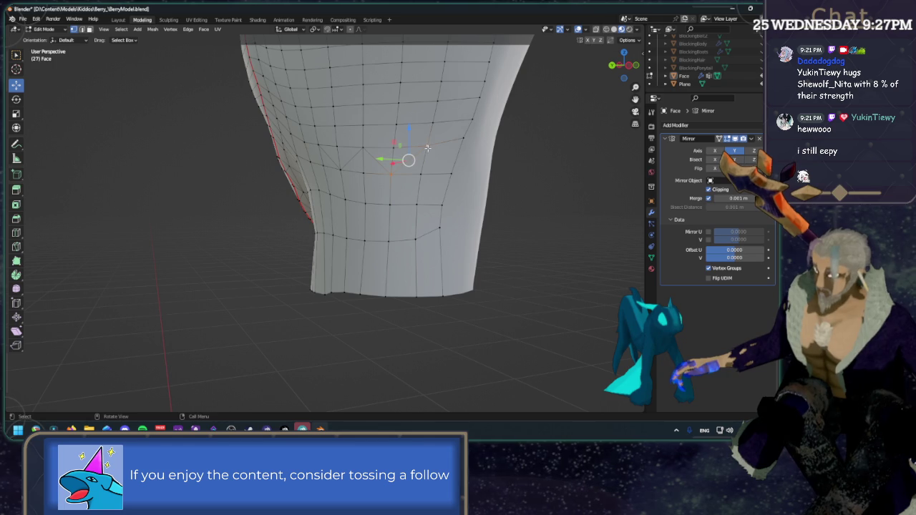
key("x")
left_click(419, 188)
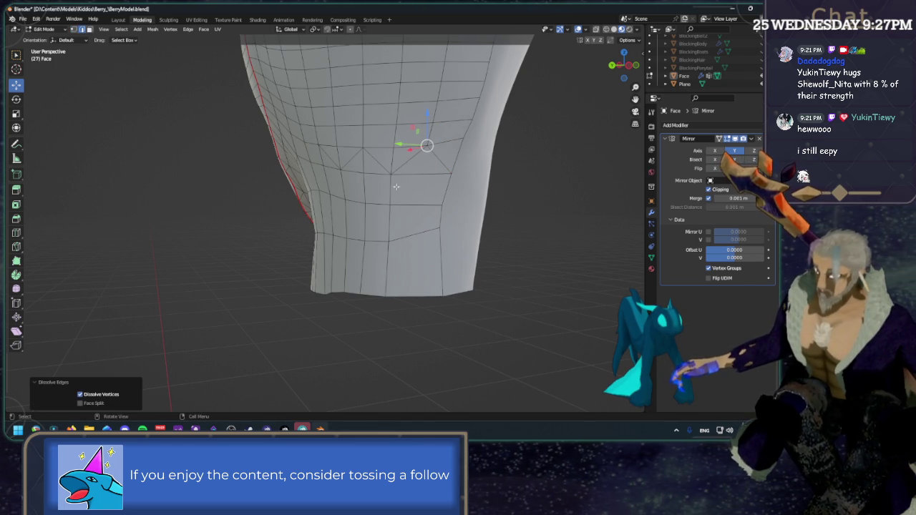
left_click(344, 187, "alt")
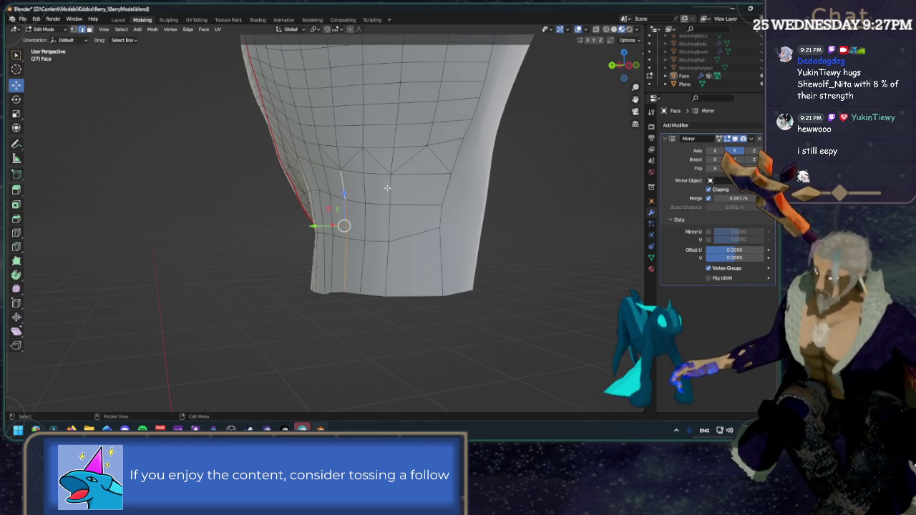
key("x")
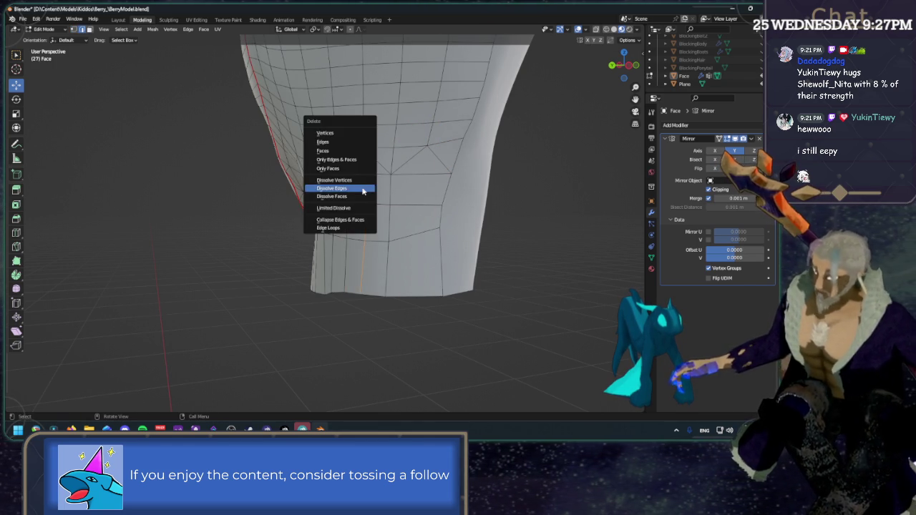
left_click(365, 189)
middle_click_drag(361, 188, 353, 162)
Step: Dissolve another neck loop and move a vertex vertically along Z
key("1")
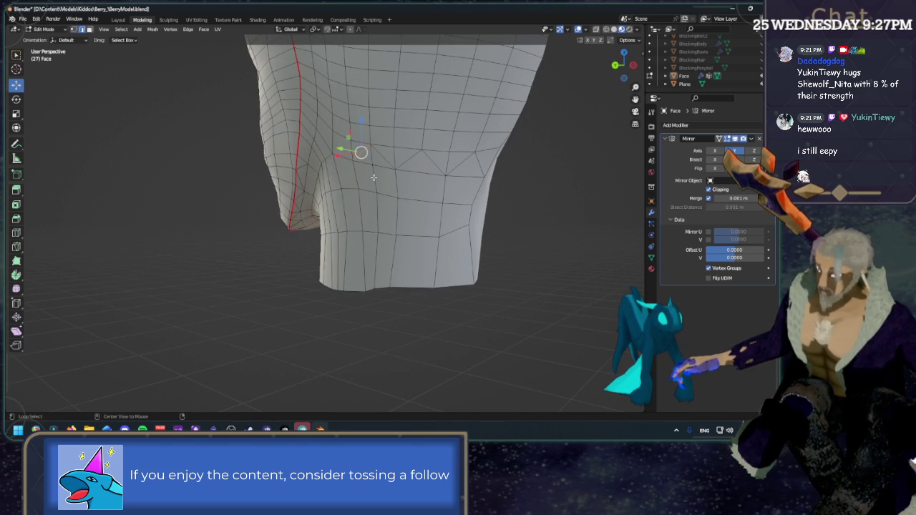
key("x")
left_click(373, 177)
mouse_move(373, 178)
middle_mouse_down()
mouse_move(410, 219)
mouse_move(196, 212)
middle_mouse_up()
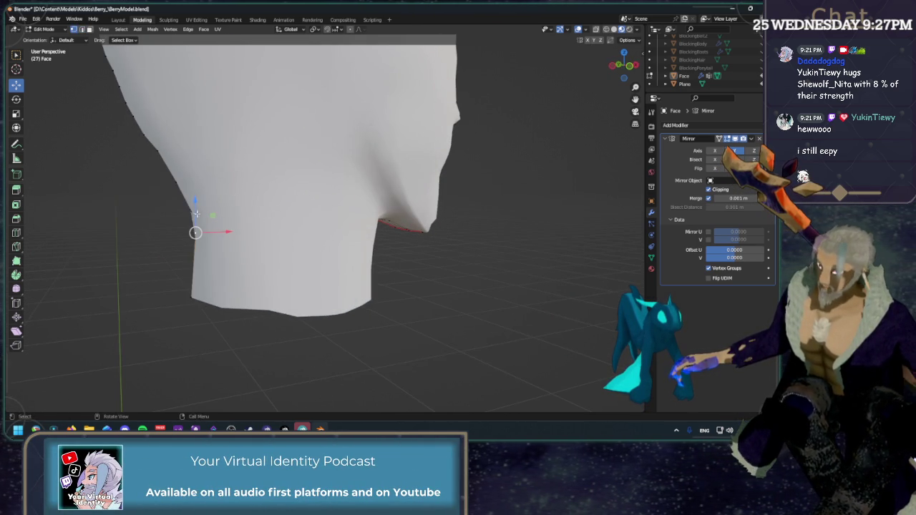
key("g")
key("z")
left_click(195, 218)
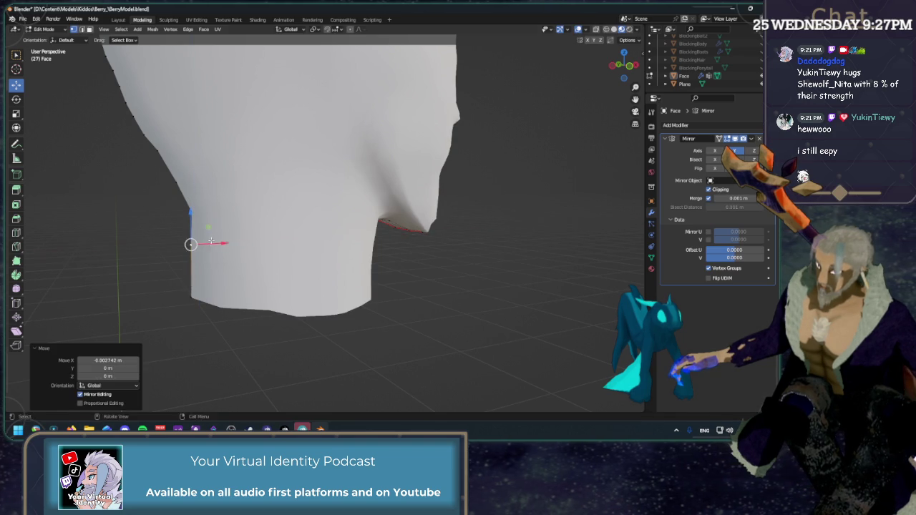
Step: In edge select mode, shift a neck edge along the X axis
mouse_move(194, 243)
middle_mouse_down()
mouse_move(423, 244)
mouse_move(468, 237)
mouse_move(456, 231)
mouse_move(468, 219)
middle_mouse_up()
key("2")
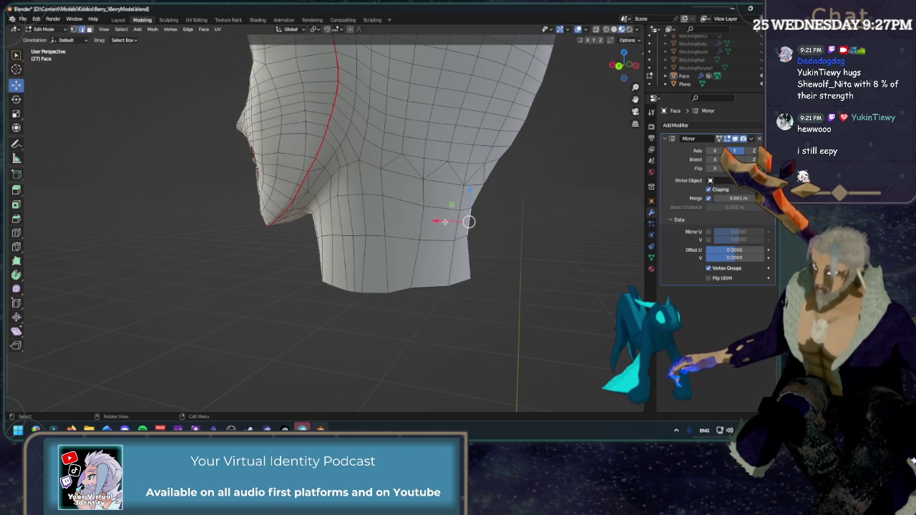
key("g")
key("x")
left_click(470, 221)
left_click(431, 267)
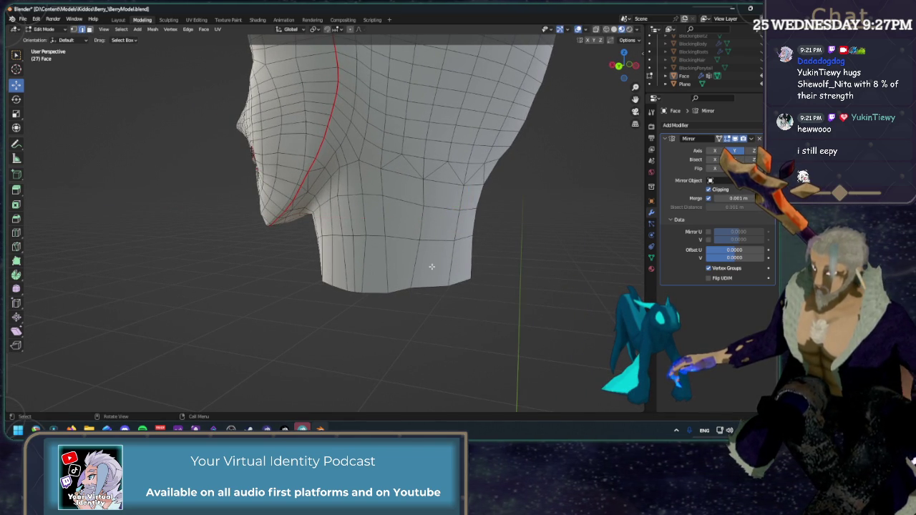
Step: Shift another edge under the jaw along X and orbit to check the neck
middle_click_drag(412, 289, 384, 311)
key("g")
key("x")
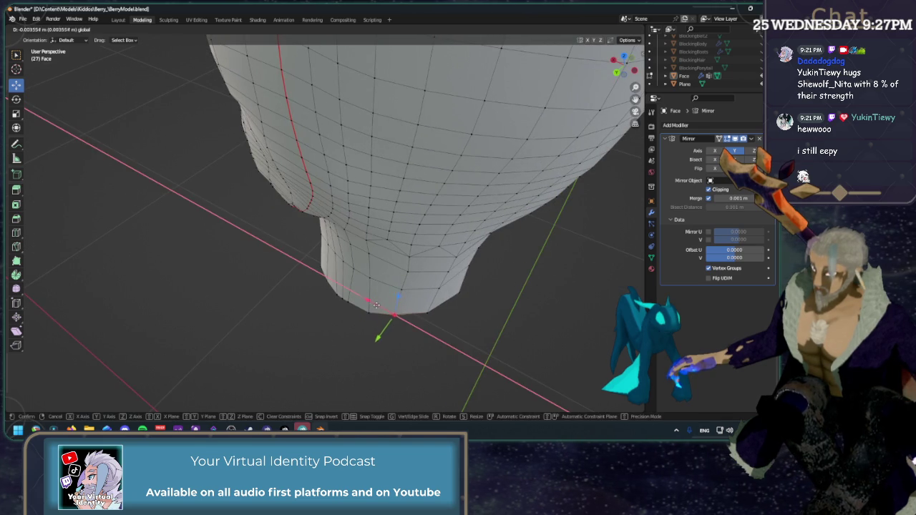
left_click(379, 306)
middle_click_drag(513, 299, 525, 186)
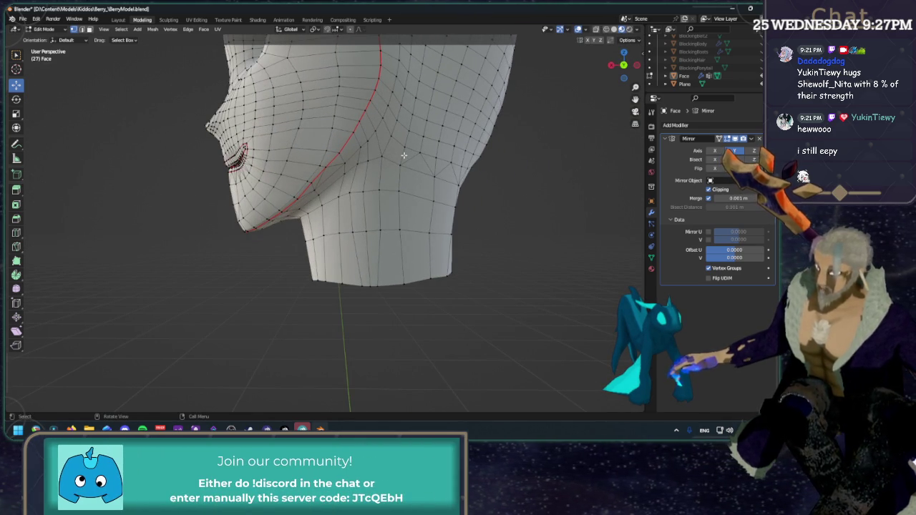
mouse_move(403, 155)
middle_mouse_down()
mouse_move(536, 112)
mouse_move(372, 186)
mouse_move(387, 179)
mouse_move(283, 210)
mouse_move(408, 143)
mouse_move(359, 167)
mouse_move(345, 146)
middle_mouse_up()
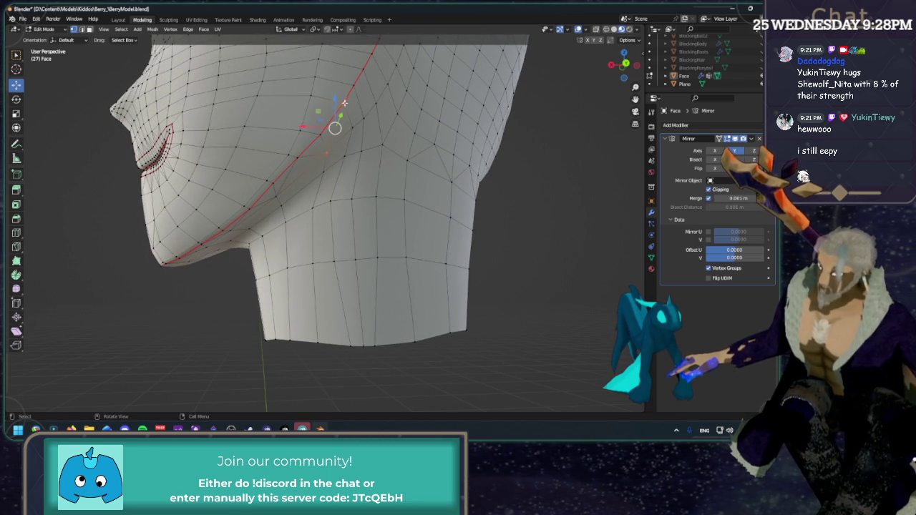
Step: Dissolve one more vertical edge loop and orbit to a lower view of the jaw
left_click(349, 139, "alt+shift")
key("x")
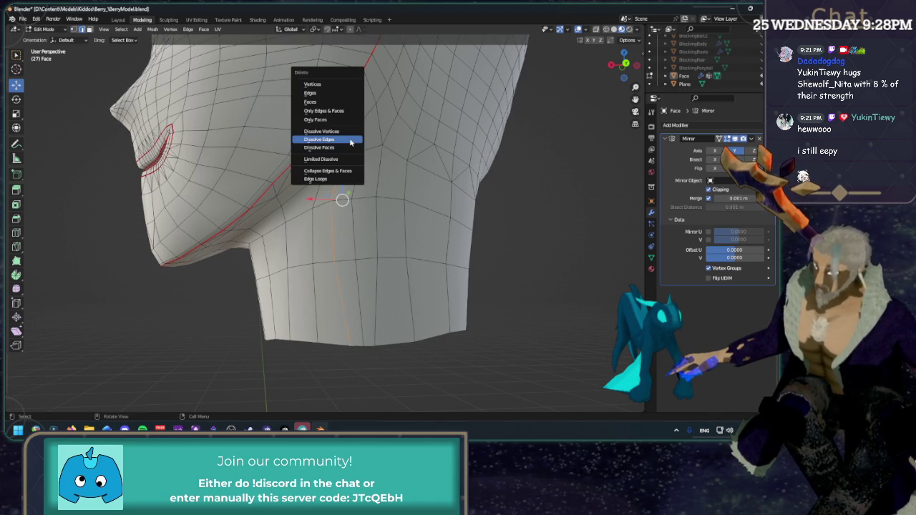
left_click(350, 140)
mouse_move(558, 207)
middle_mouse_down()
mouse_move(421, 220)
mouse_move(350, 245)
middle_mouse_up()
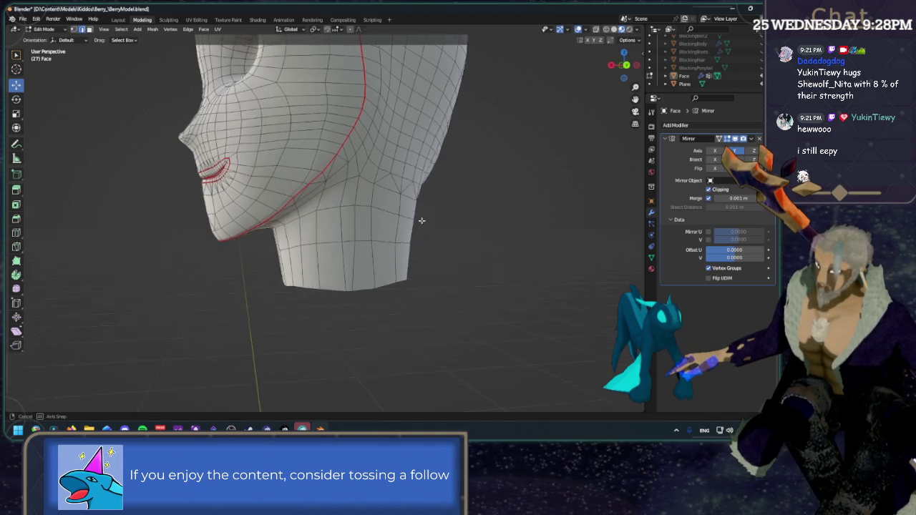
scroll(350, 245, "up", 1)
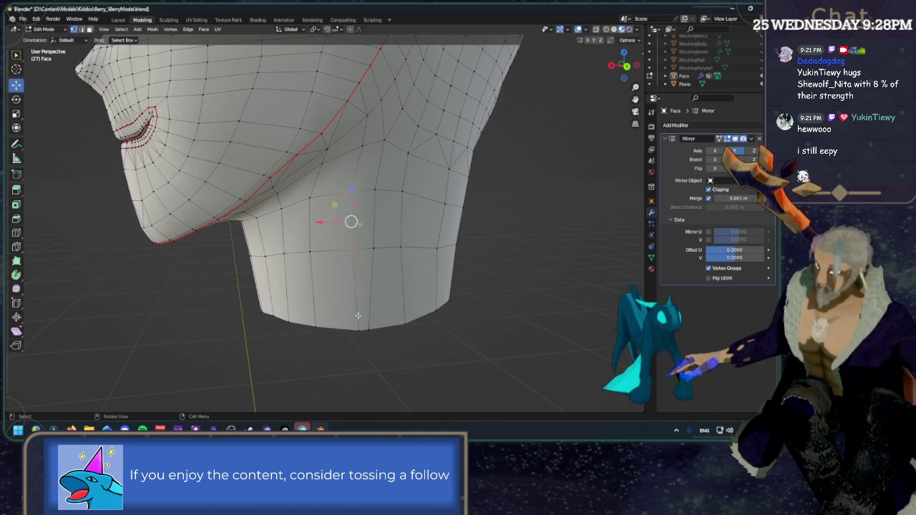
Step: Slide four neck and jaw vertices along their edges with Shift+V
key("shift+v")
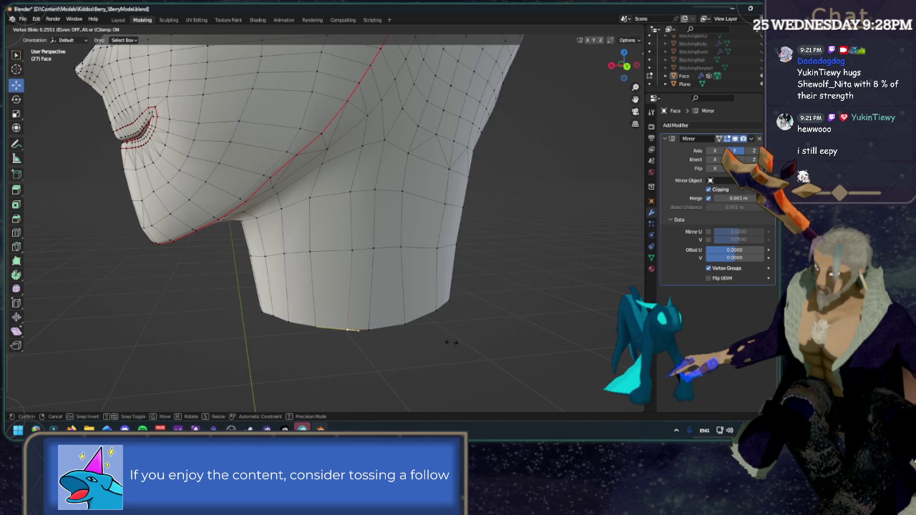
left_click(451, 342)
left_click(352, 205)
key("shift+v")
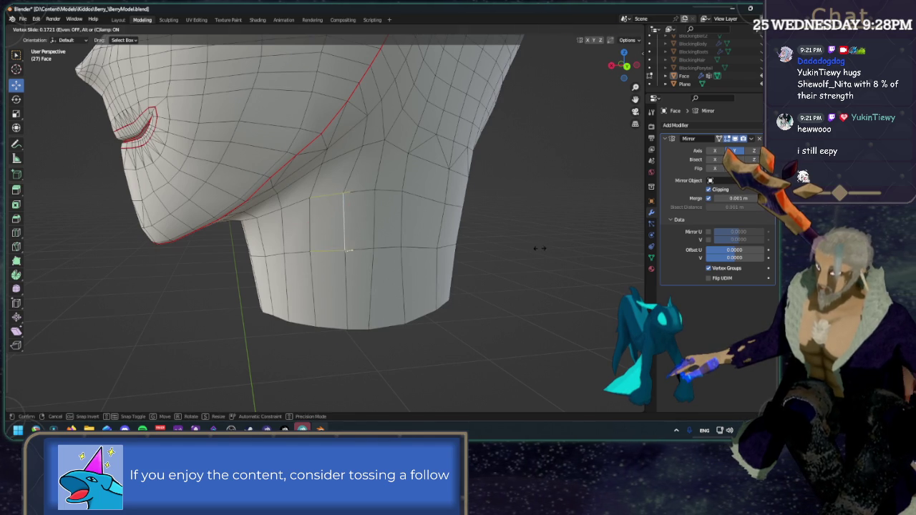
left_click(538, 248)
key("shift+v")
left_click(545, 157)
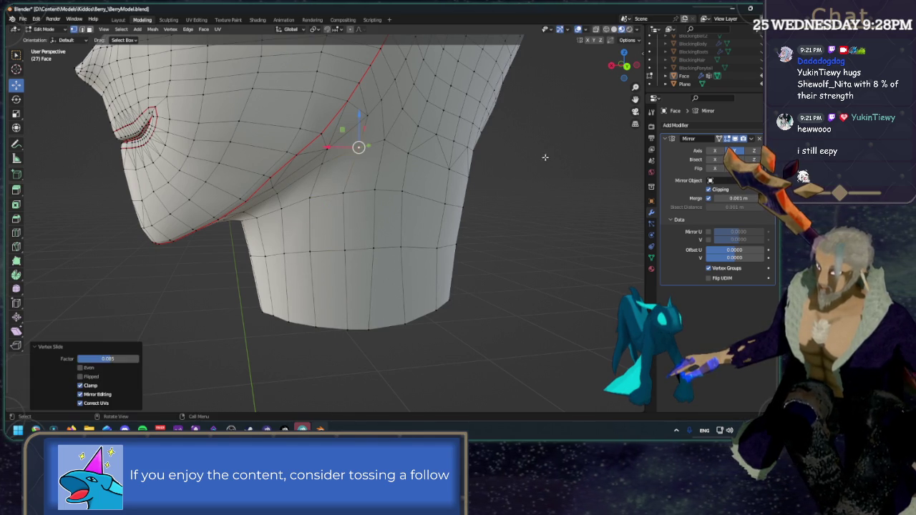
left_click(364, 116)
key("shift+v")
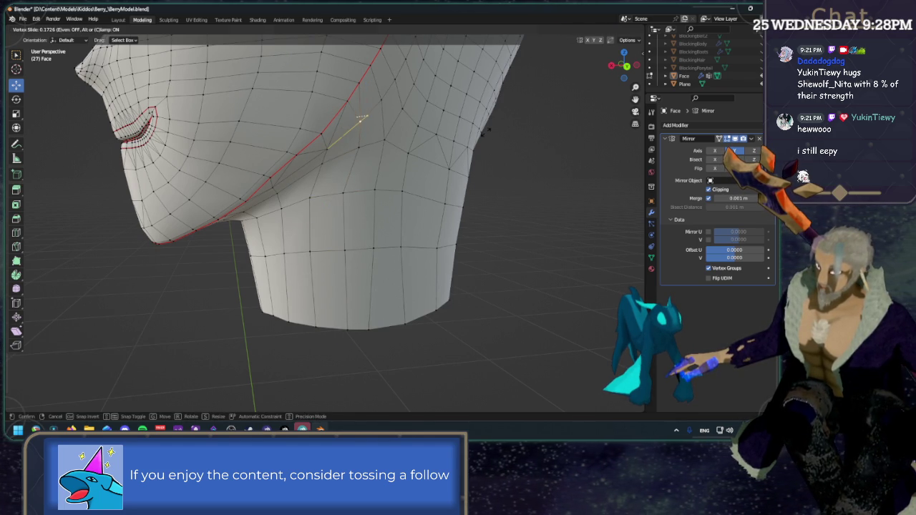
left_click(363, 116)
Step: Turn to a side profile and slide two more jawline vertices along their edges
middle_click_drag(363, 116, 564, 192)
left_click(342, 201)
key("shift+v")
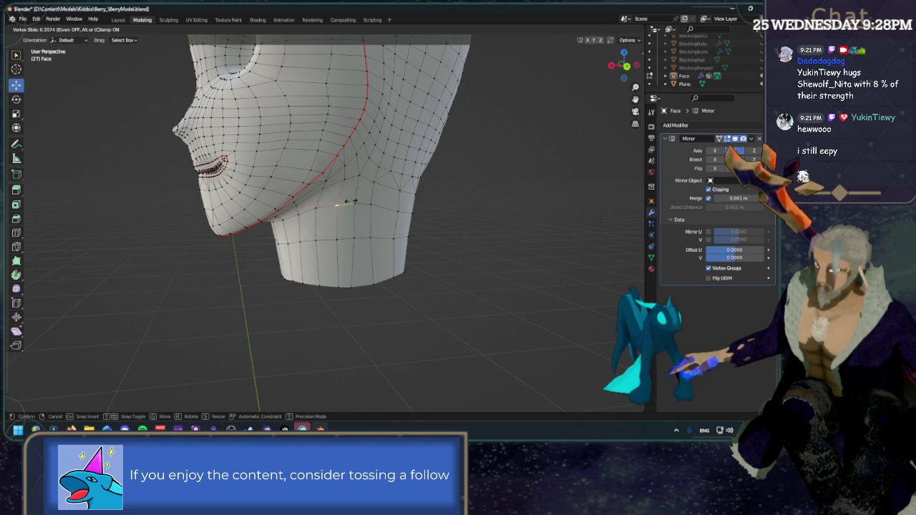
left_click(351, 202)
left_click(314, 207)
key("shift+v")
left_click(315, 207)
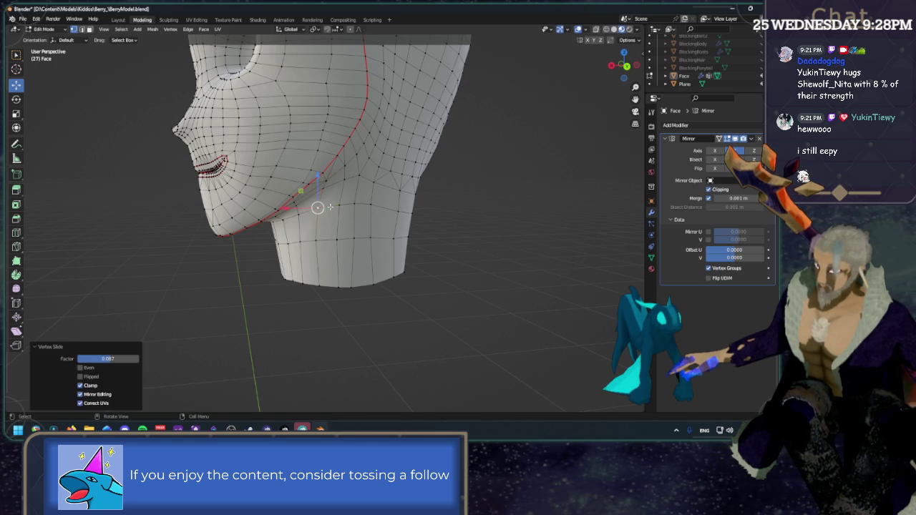
Step: Orbit and zoom out to view the whole head with its evened jaw and neck
mouse_move(315, 208)
middle_mouse_down()
mouse_move(563, 213)
mouse_move(466, 115)
mouse_move(516, 150)
mouse_move(413, 204)
mouse_move(437, 210)
middle_mouse_up()
scroll(429, 215, "up", 3)
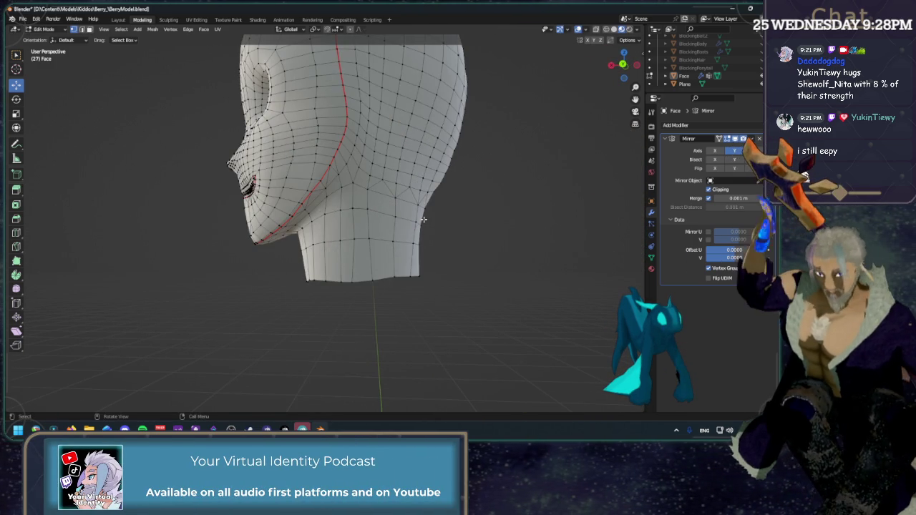
mouse_move(422, 219)
middle_mouse_down()
mouse_move(459, 233)
mouse_move(349, 243)
mouse_move(379, 302)
mouse_move(432, 294)
mouse_move(484, 251)
mouse_move(358, 276)
mouse_move(394, 276)
mouse_move(408, 233)
mouse_move(399, 186)
mouse_move(380, 191)
middle_mouse_up()
scroll(460, 233, "down", 2)
scroll(458, 229, "down", 3)
scroll(451, 215, "down", 2)
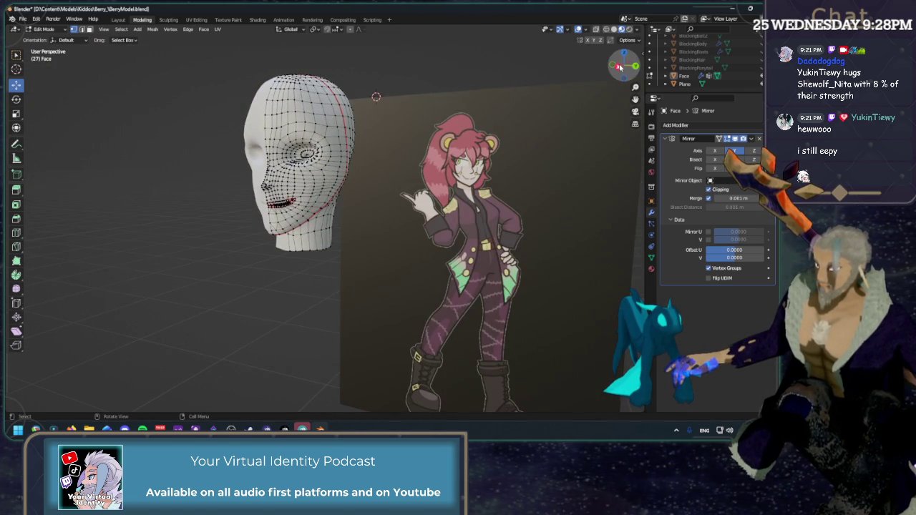
Step: Zoom in on the ear cone and dissolve one of its edge loops
key("KP_1")
scroll(470, 219, "up", 4)
scroll(470, 218, "up", 2)
scroll(470, 218, "up", 4)
scroll(470, 219, "up", 3)
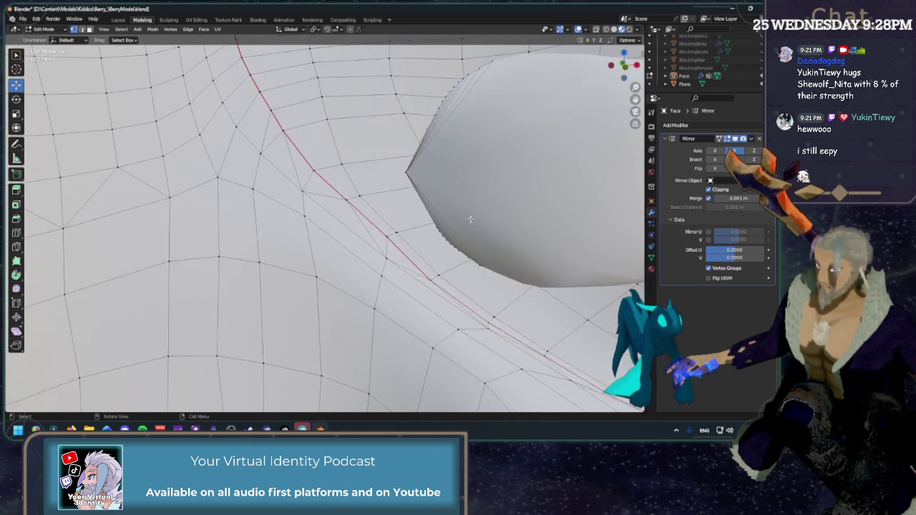
mouse_move(470, 218)
middle_mouse_down()
mouse_move(339, 188)
mouse_move(568, 74)
middle_mouse_up()
left_click(629, 70)
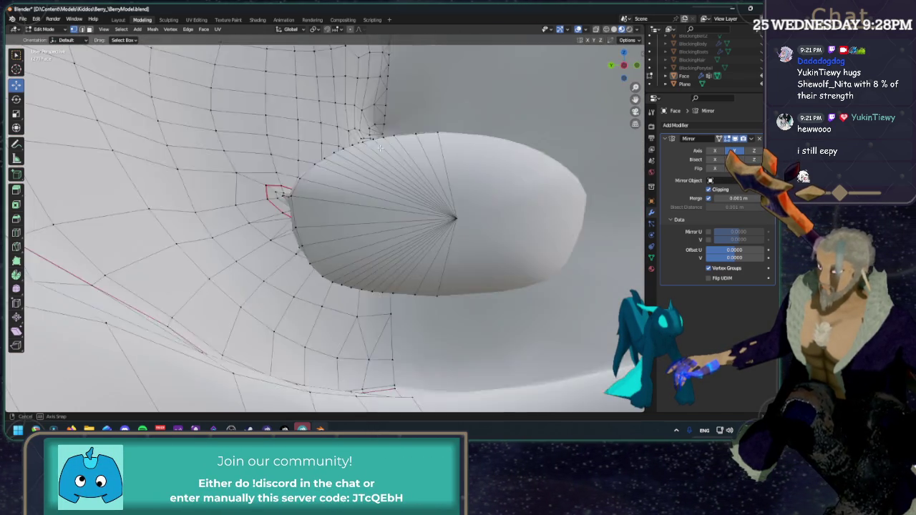
middle_click_drag(629, 70, 272, 131)
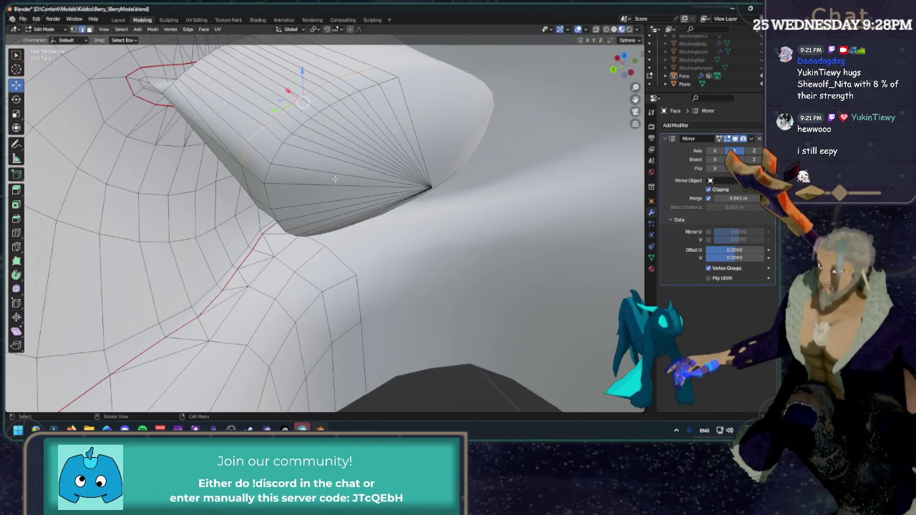
key("x")
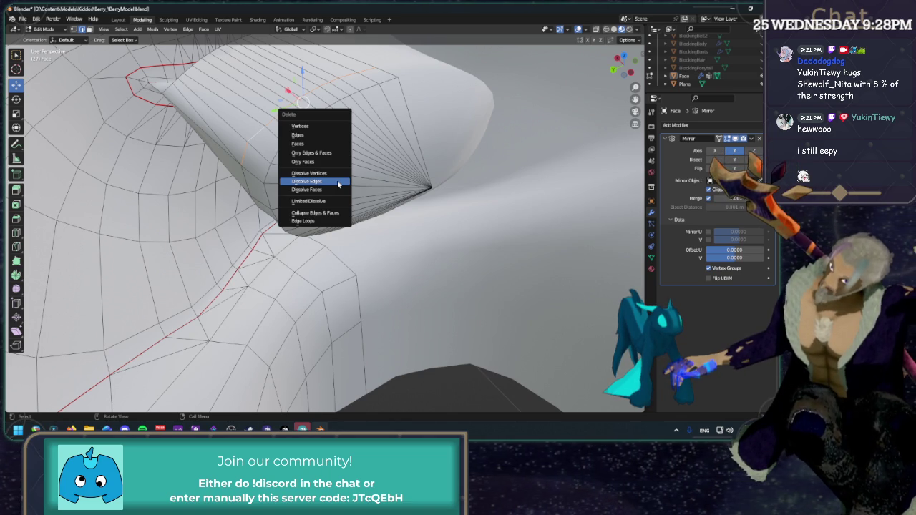
left_click(338, 184)
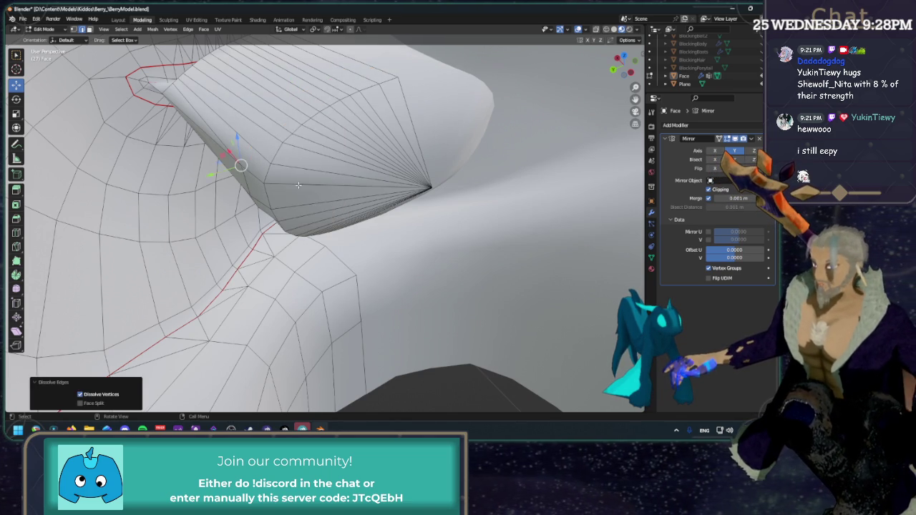
Step: Dissolve two more edge loops along the cone
mouse_move(339, 183)
middle_mouse_down()
mouse_move(280, 190)
mouse_move(261, 222)
middle_mouse_up()
left_click(253, 204, "alt")
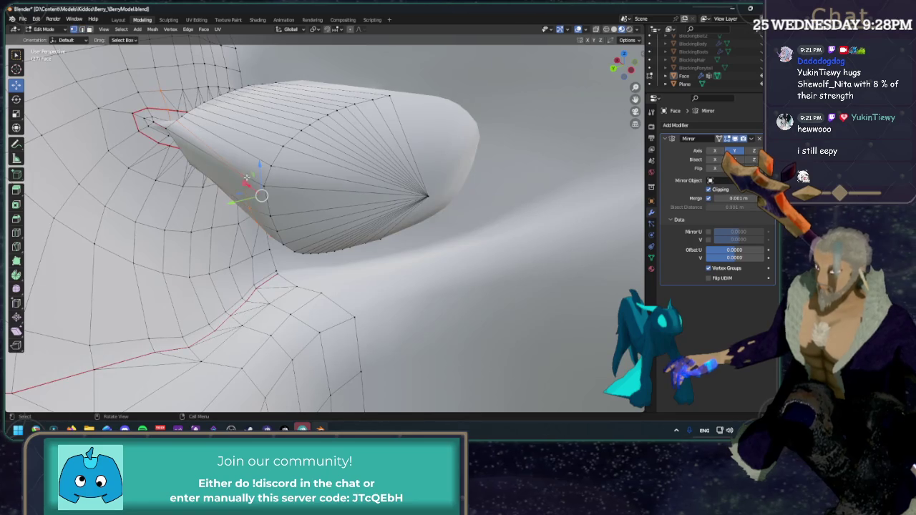
middle_click_drag(255, 207, 256, 227)
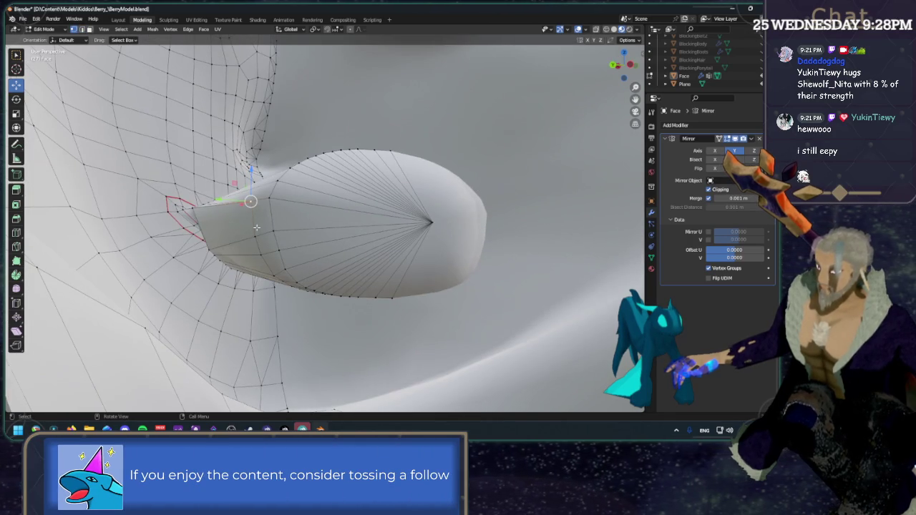
middle_click_drag(327, 258, 437, 318)
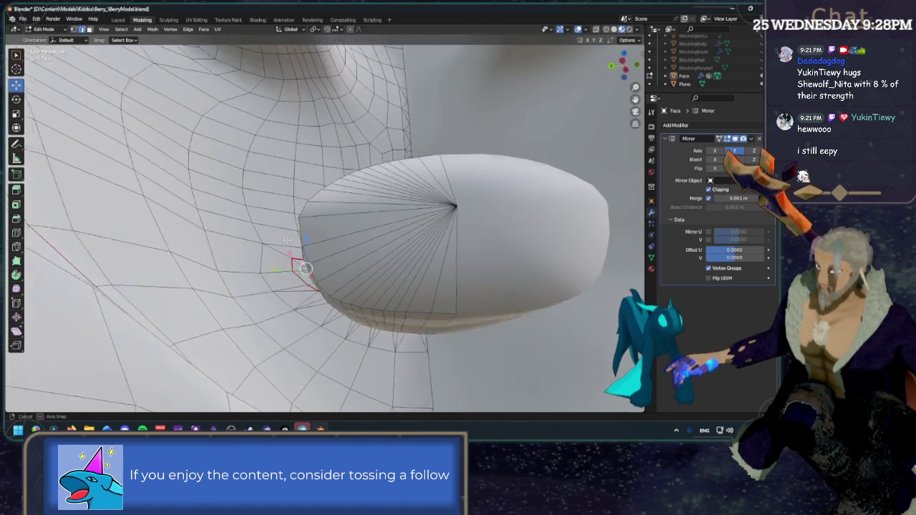
left_click(453, 335, "alt")
key("x")
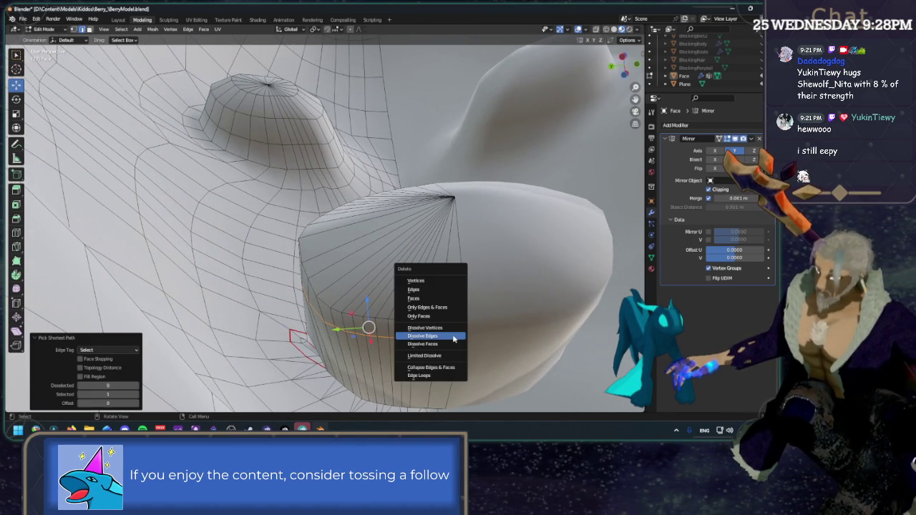
left_click(454, 333)
mouse_move(453, 333)
middle_mouse_down()
mouse_move(365, 267)
mouse_move(243, 204)
mouse_move(237, 210)
middle_mouse_up()
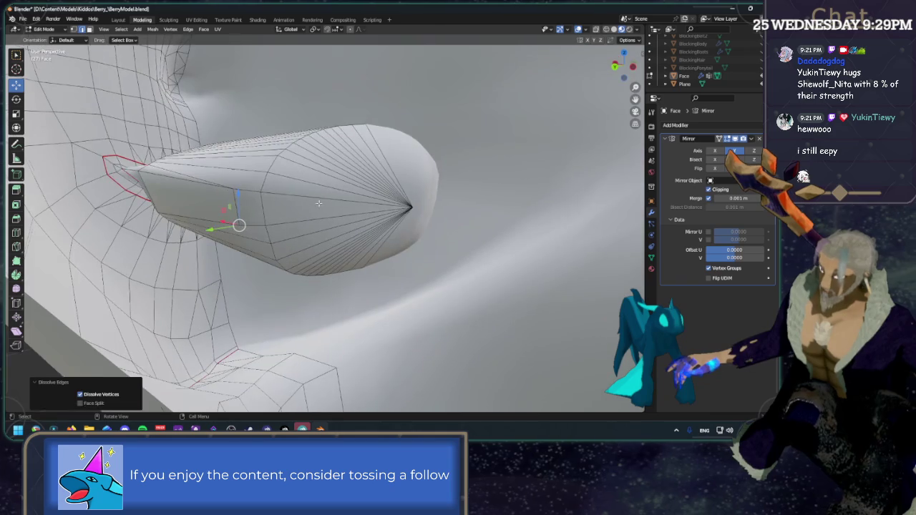
left_click(236, 204, "alt")
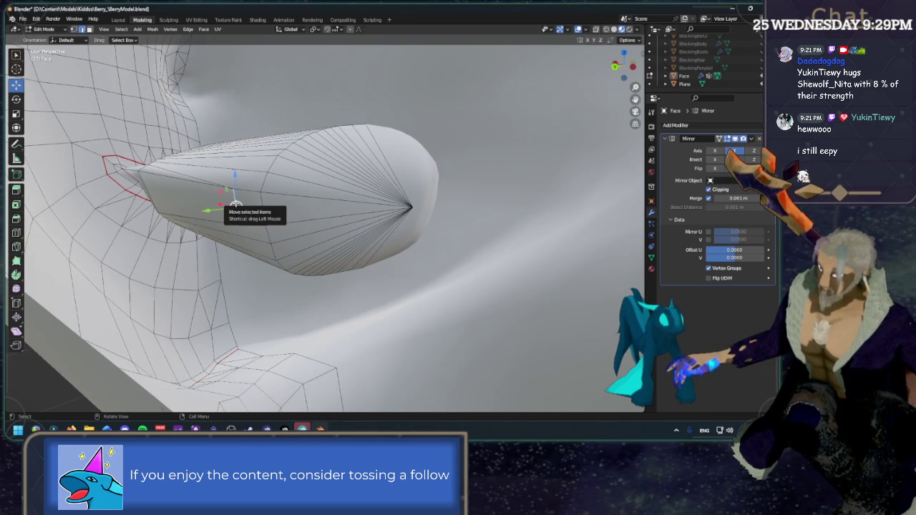
key("x")
left_click(236, 205)
Step: Try bevelling a loop near the cone's base at several widths, undoing each attempt
mouse_move(236, 204)
middle_mouse_down()
mouse_move(247, 182)
mouse_move(300, 189)
middle_mouse_up()
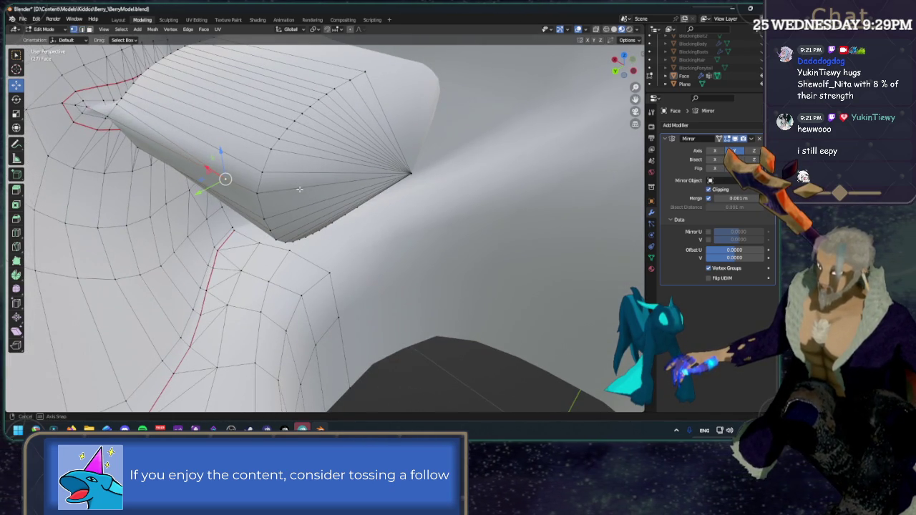
left_click(254, 163, "alt")
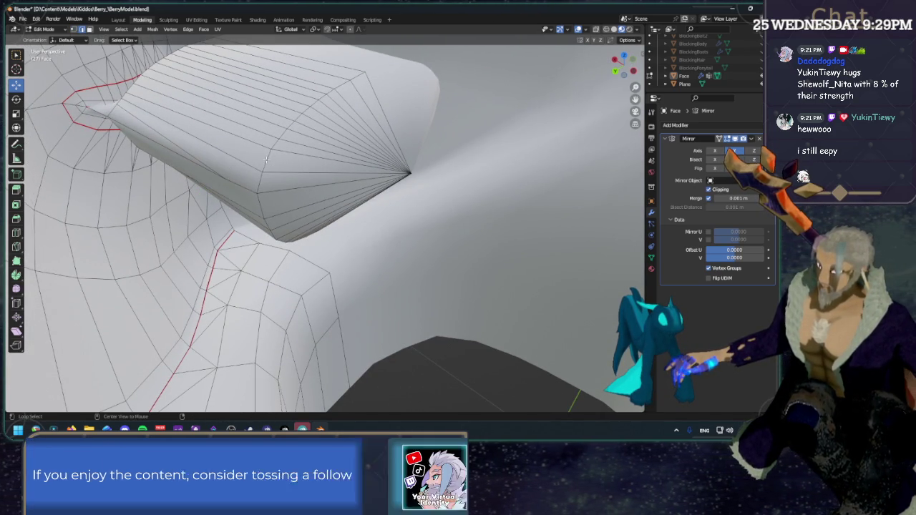
left_click(17, 218)
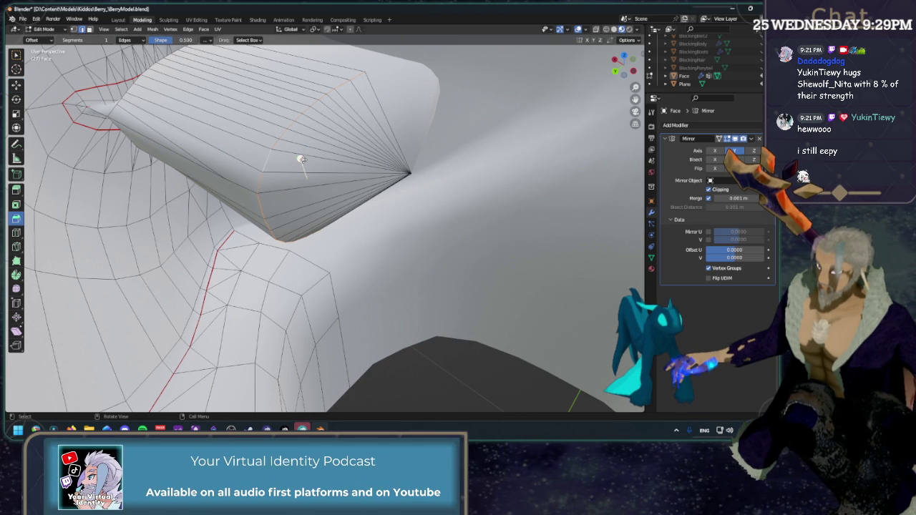
left_click_drag(301, 159, 302, 154)
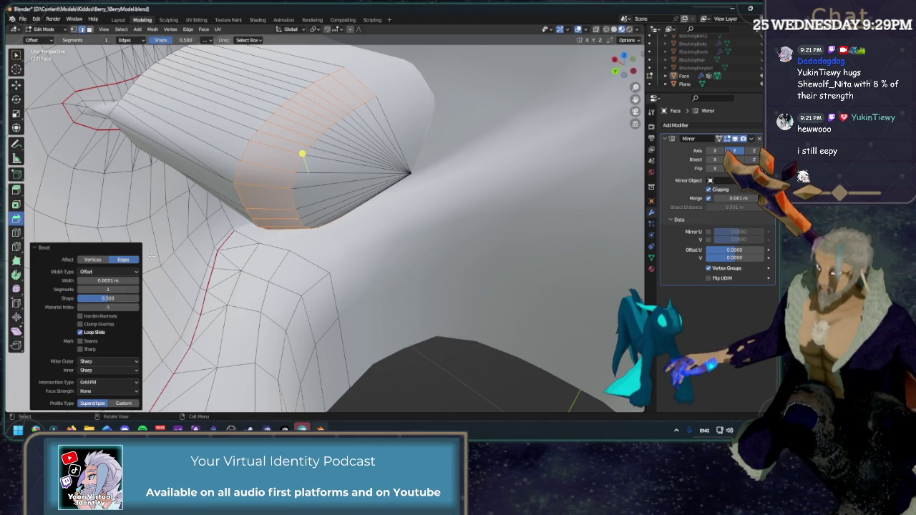
left_click(136, 289)
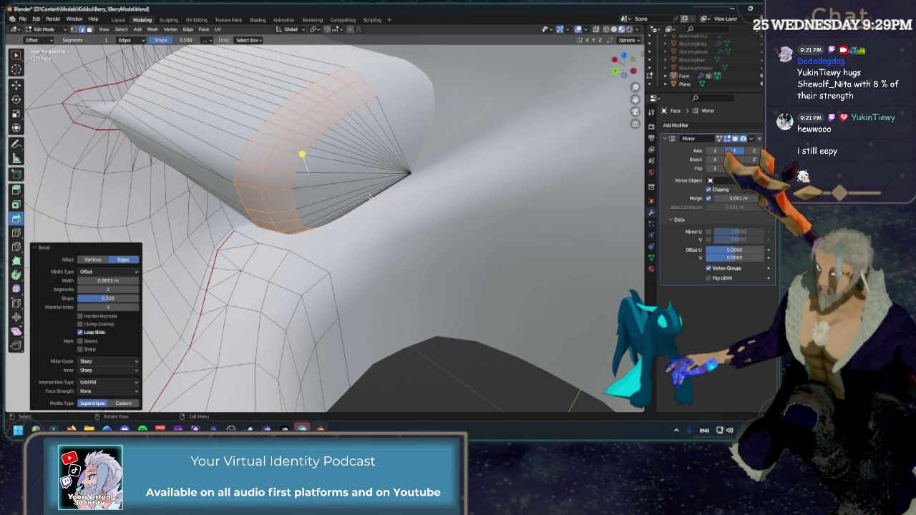
key("ctrl+z")
key("ctrl+b")
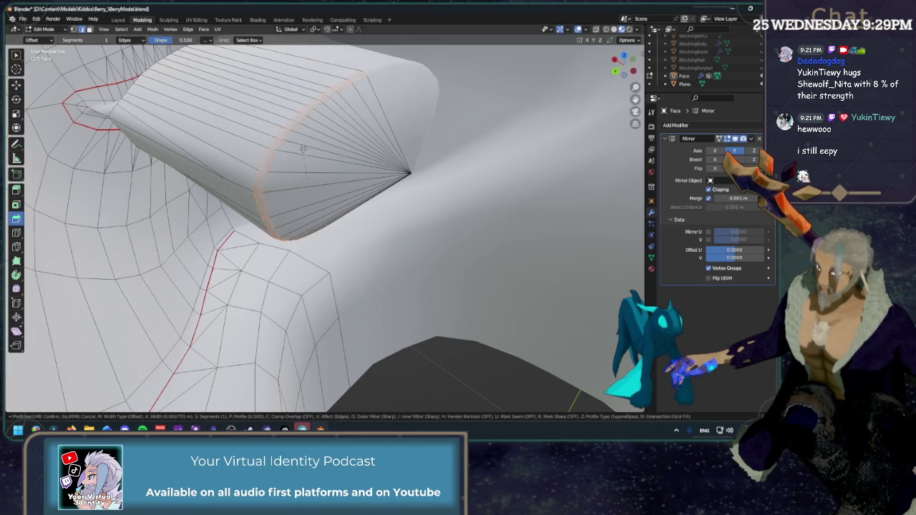
left_click(301, 132)
key("ctrl+z")
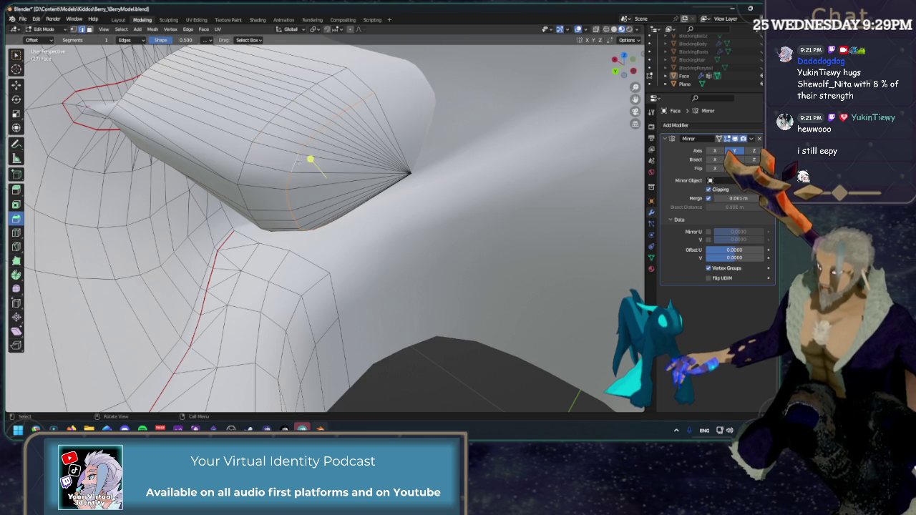
key("ctrl+b")
left_click(304, 132)
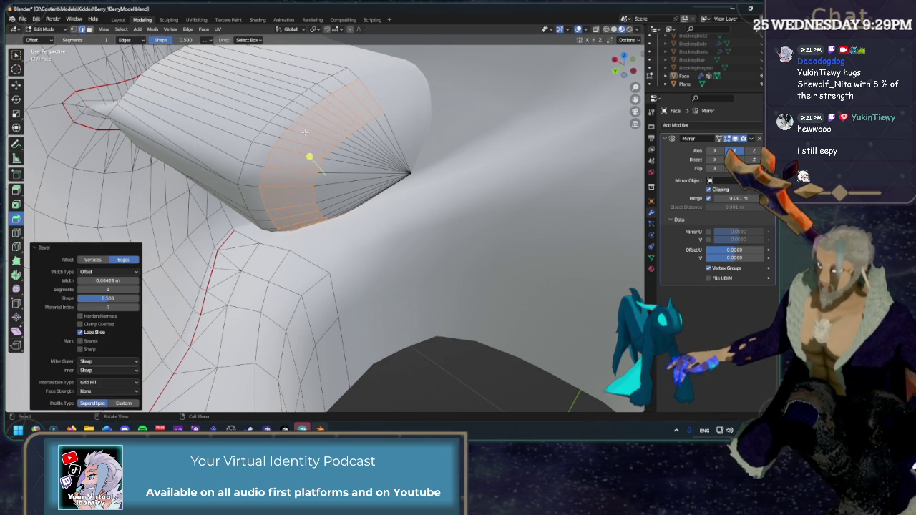
key("ctrl+z")
Step: Shift the cone's tip vertex along X and merge the tip vertices into one point
middle_click_drag(382, 153, 330, 159)
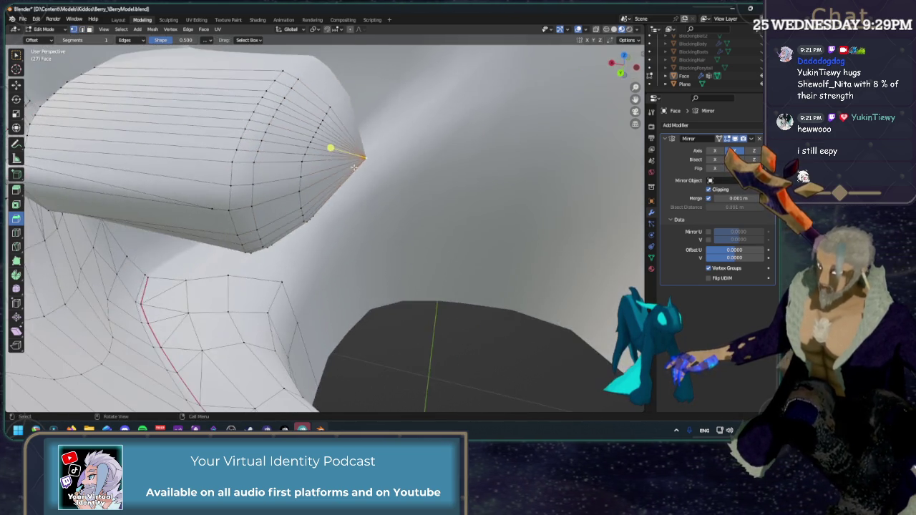
left_click_drag(309, 159, 290, 160)
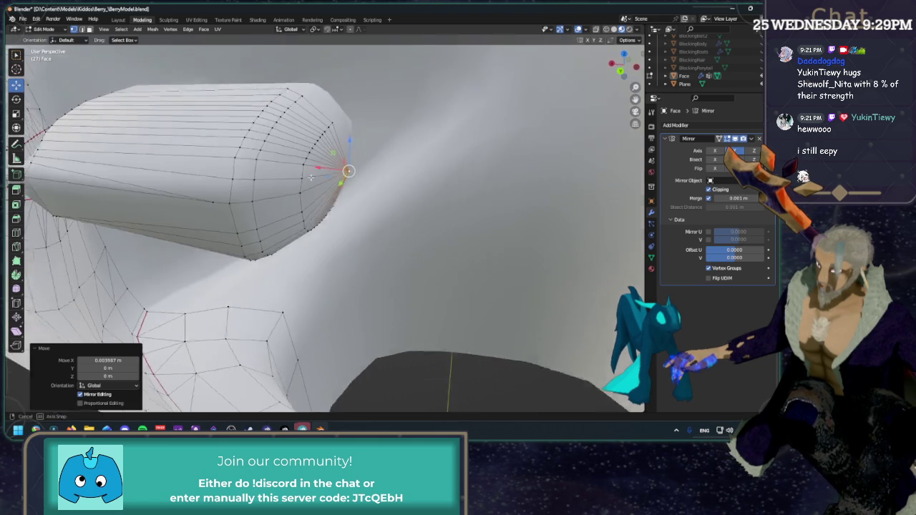
middle_click_drag(370, 190, 226, 199)
left_click(224, 199)
key("m")
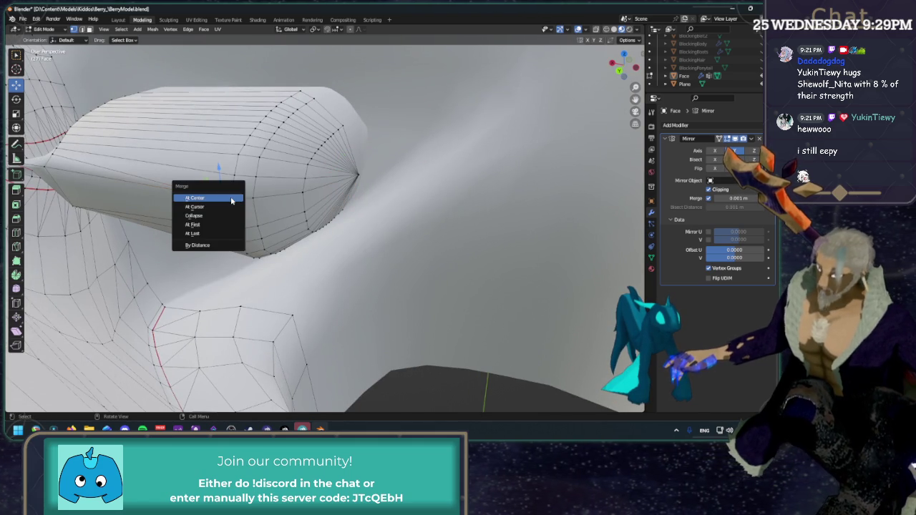
left_click(207, 245)
left_click(477, 188)
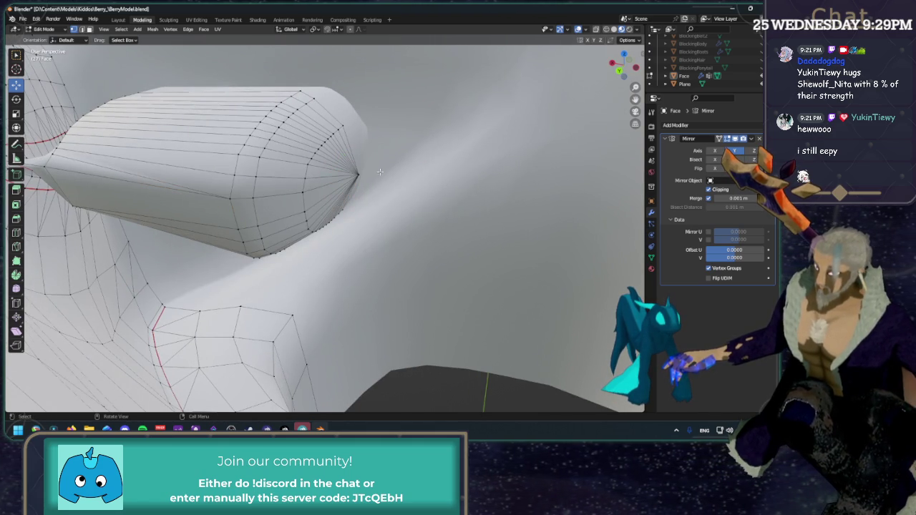
middle_click_drag(380, 171, 420, 190)
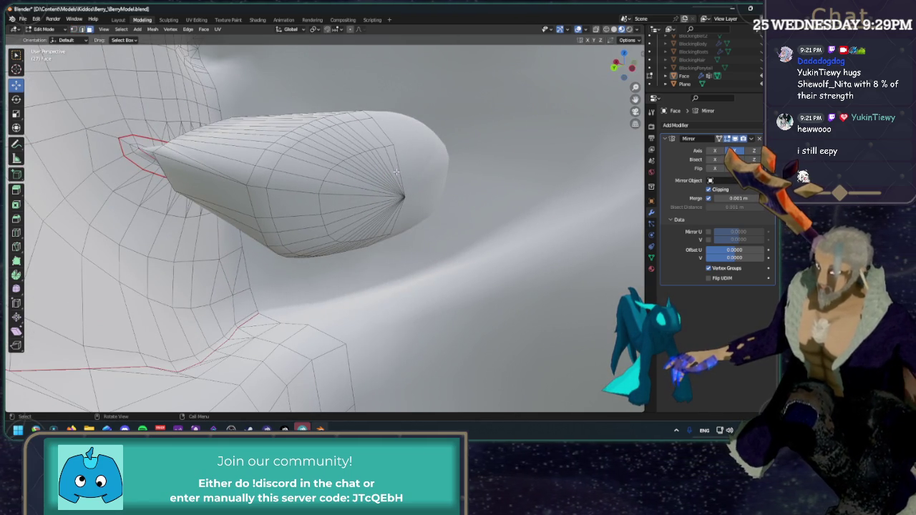
Step: Select the fan of tip faces and grow it to the whole tip cap
left_click(399, 206, "ctrl")
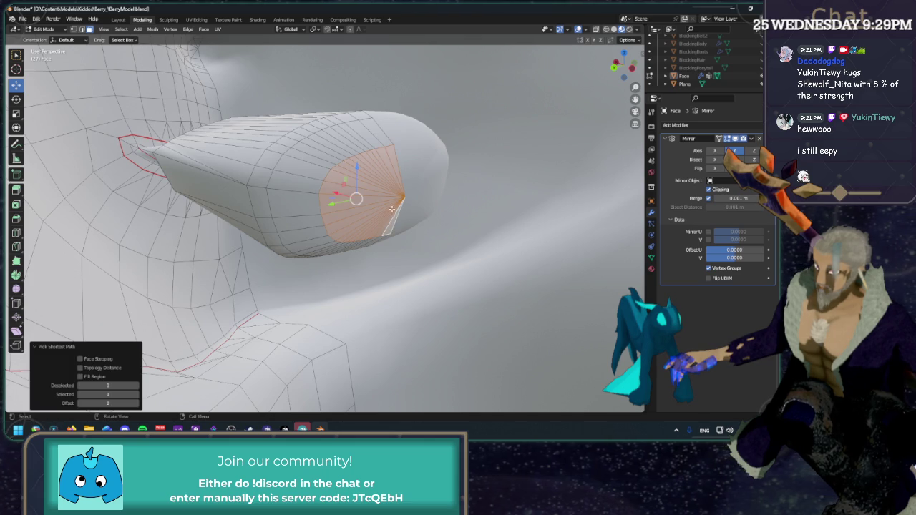
mouse_move(401, 199)
middle_mouse_down()
mouse_move(366, 224)
mouse_move(308, 215)
middle_mouse_up()
key("ctrl+KP_Add")
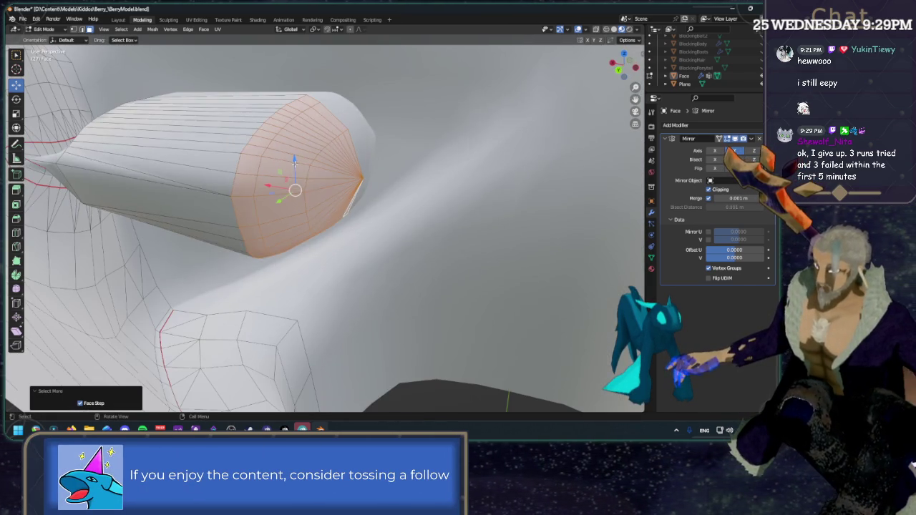
mouse_move(294, 160)
middle_mouse_down()
mouse_move(301, 174)
mouse_move(360, 195)
middle_mouse_up()
Step: Rotate the tip cap, lower it about 0.011 m along Z, then deselect it
key("shift+space")
key("r")
mouse_move(290, 191)
left_mouse_down()
mouse_move(299, 198)
mouse_move(266, 204)
left_mouse_up()
key("shift+space")
key("g")
middle_click_drag(265, 204, 415, 121)
key("alt+a")
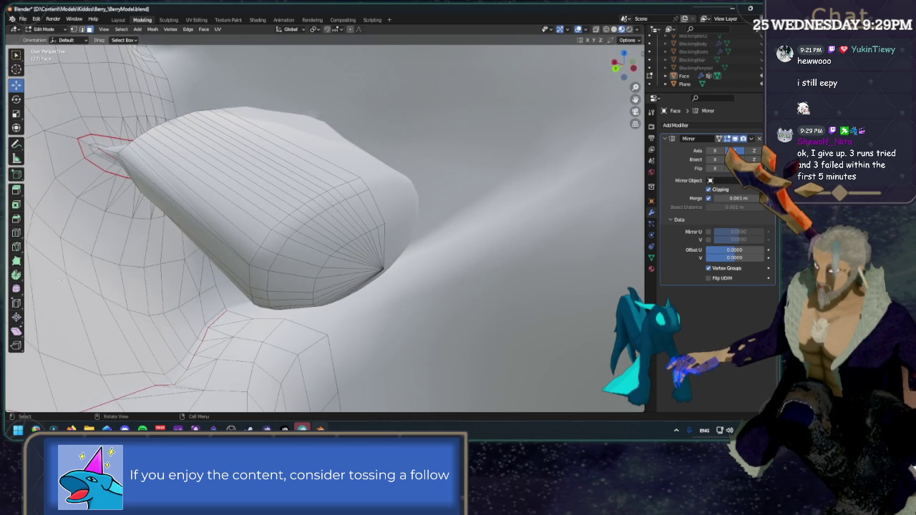
Step: Loop-cut one extra edge loop around the ear protrusion and orbit to inspect the ear
left_click(16, 232)
left_click(255, 153)
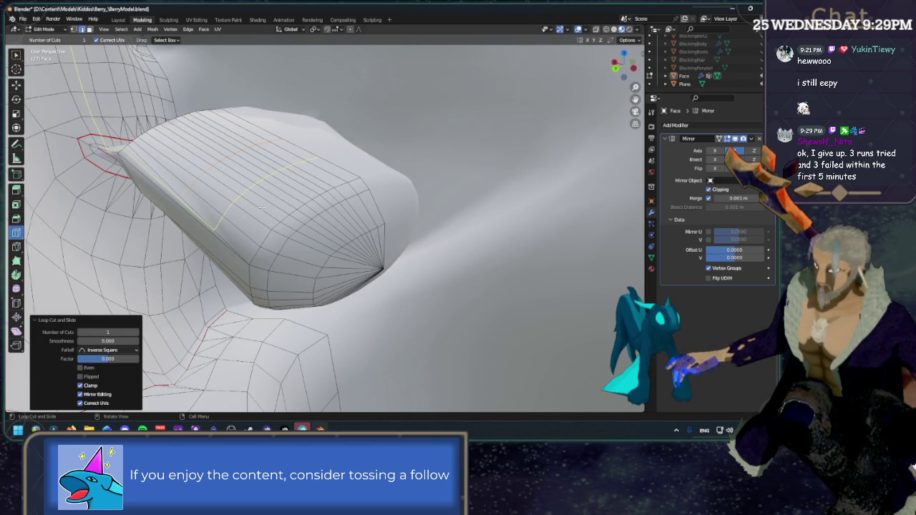
middle_click_drag(219, 252, 123, 217)
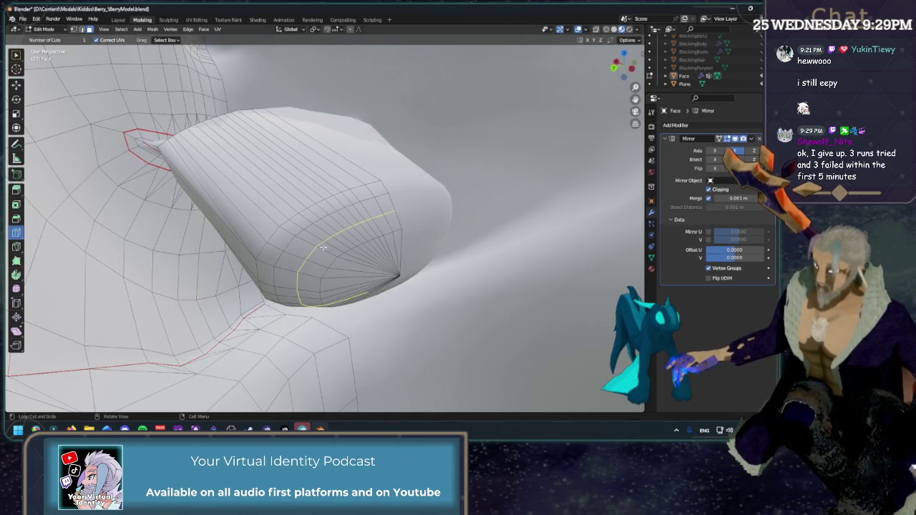
key("w")
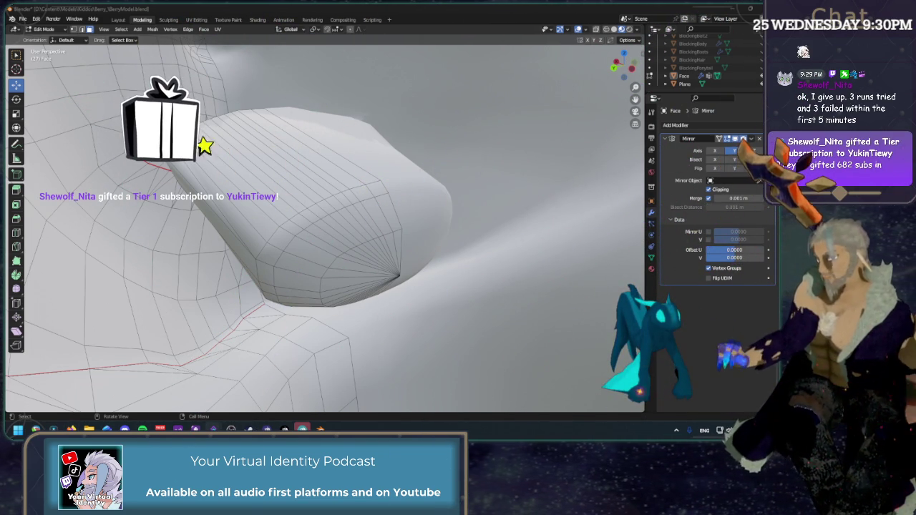
middle_click_drag(207, 122, 231, 107)
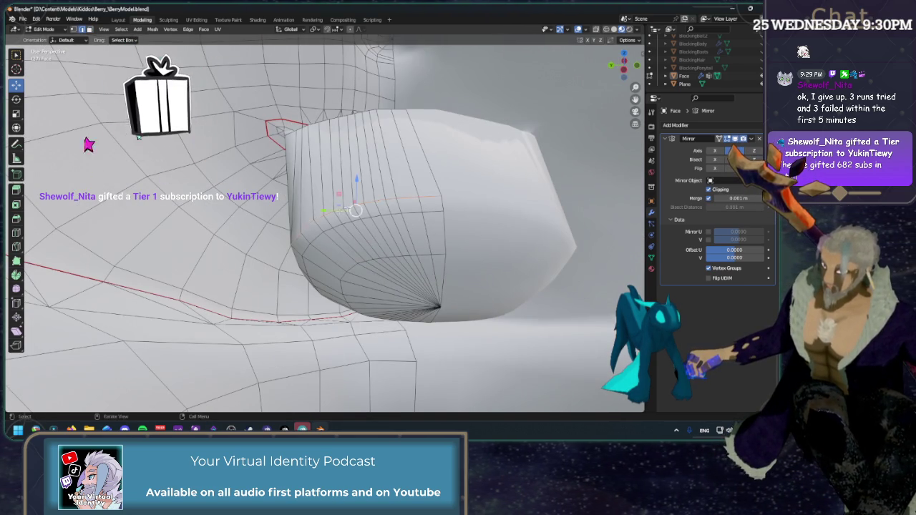
mouse_move(346, 210)
middle_mouse_down()
mouse_move(374, 216)
mouse_move(264, 254)
middle_mouse_up()
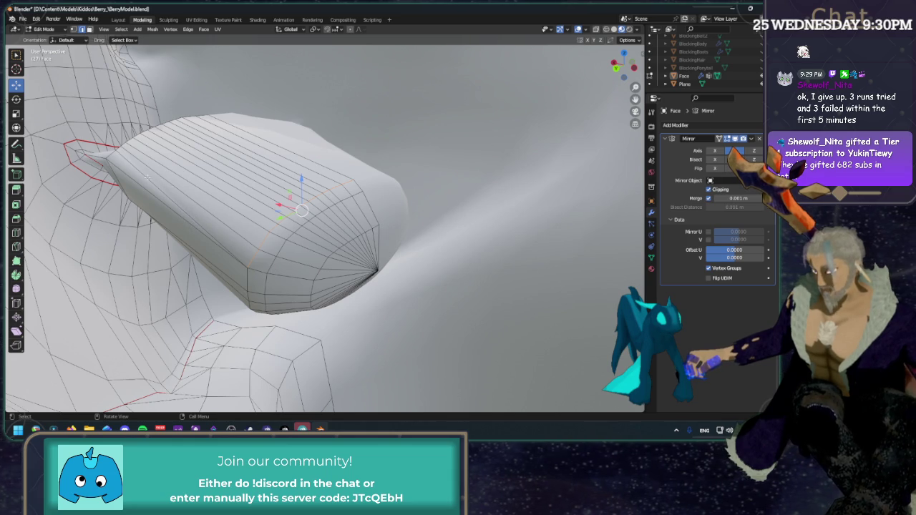
mouse_move(264, 254)
middle_mouse_down()
mouse_move(258, 215)
mouse_move(229, 195)
middle_mouse_up()
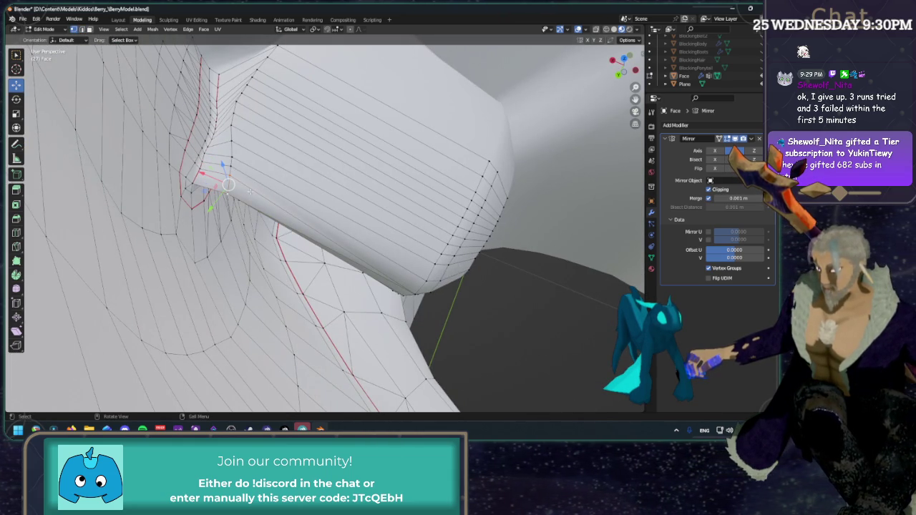
Step: Merge the stray ear-base vertices at the last vertex, then select a loop near the protrusion base
key("m")
left_click(250, 191)
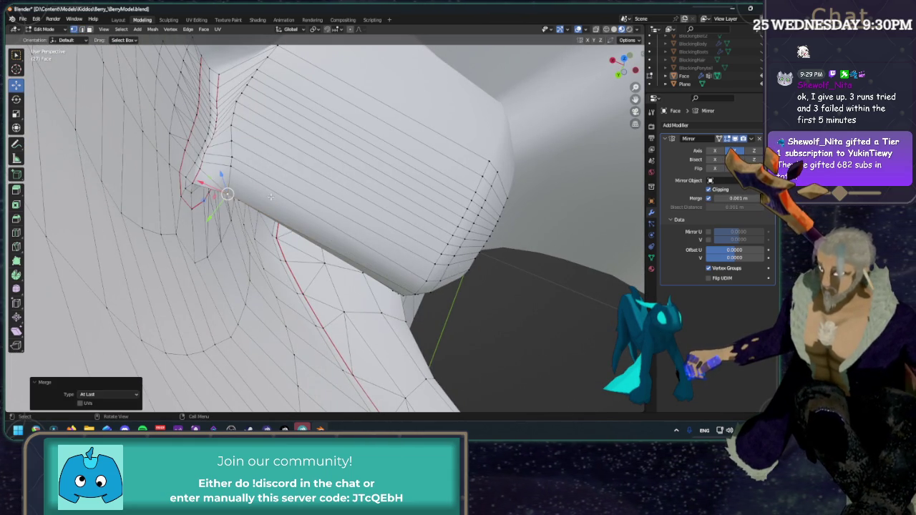
middle_click_drag(271, 196, 405, 272)
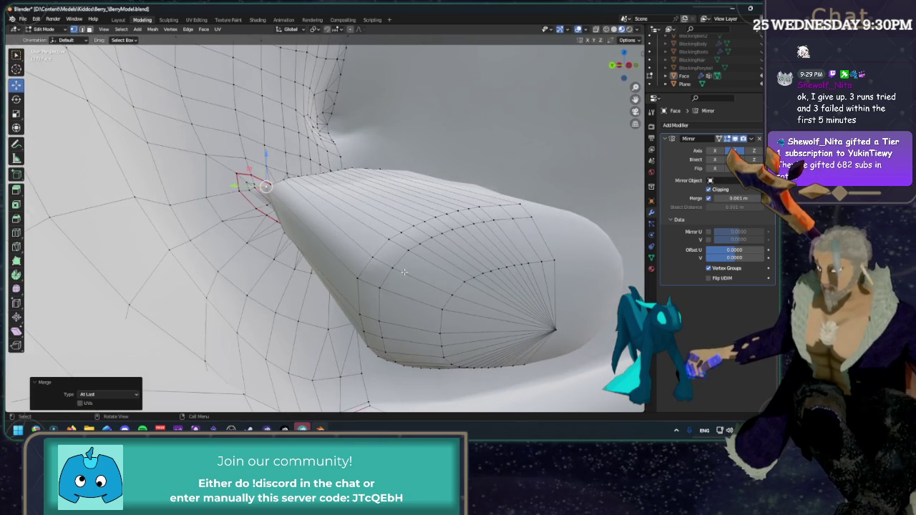
left_click(404, 272, "alt")
mouse_move(404, 272)
middle_mouse_down()
mouse_move(418, 286)
mouse_move(381, 216)
mouse_move(350, 205)
middle_mouse_up()
left_click(372, 301, "alt")
Step: Nudge the selected loop slightly along Z and sideways into its final position
left_click_drag(350, 204, 350, 201)
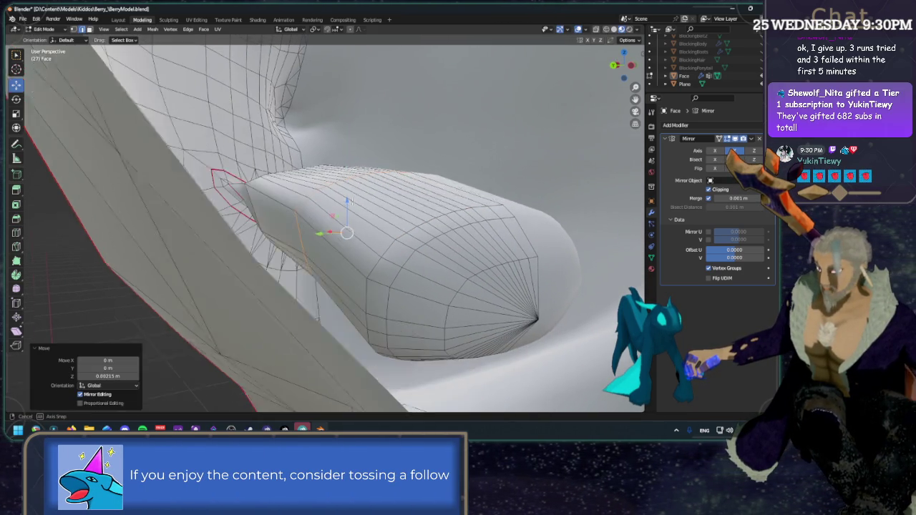
middle_click_drag(350, 201, 315, 194)
key("g")
key("x")
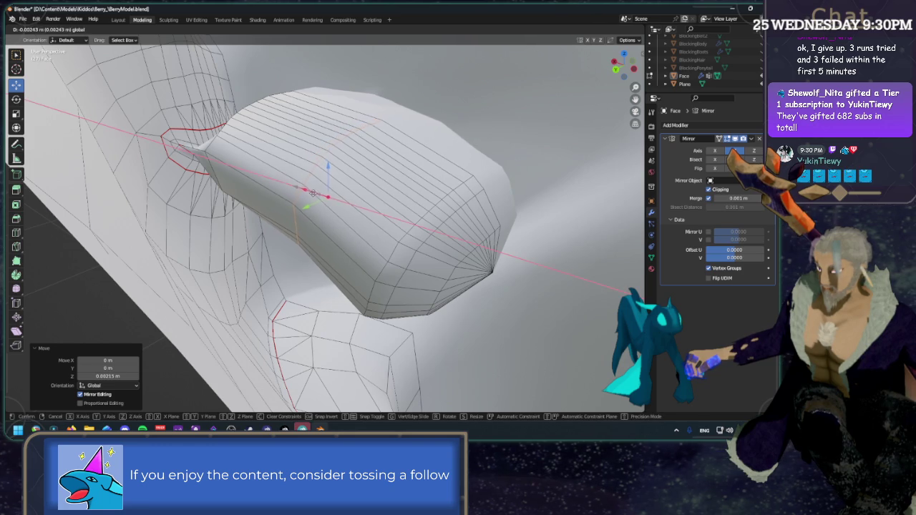
key("z")
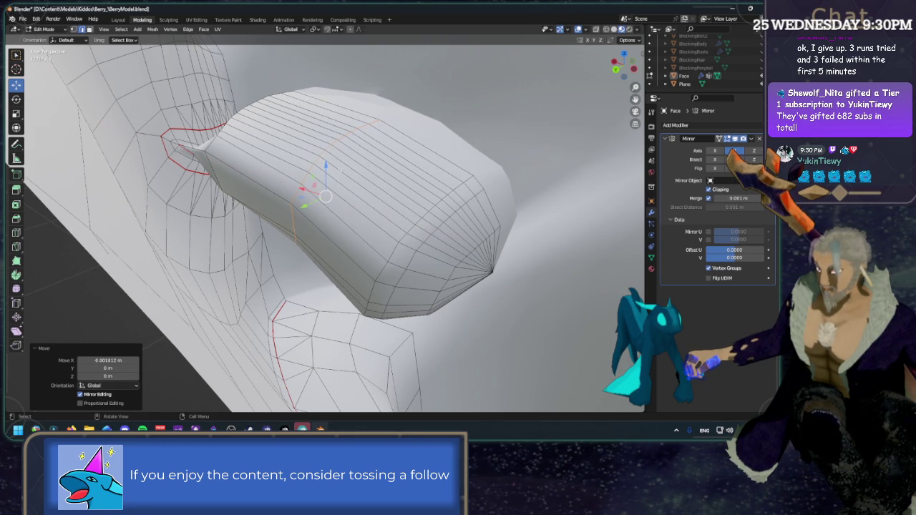
left_click(325, 199)
mouse_move(325, 199)
middle_mouse_down()
mouse_move(315, 204)
mouse_move(338, 211)
middle_mouse_up()
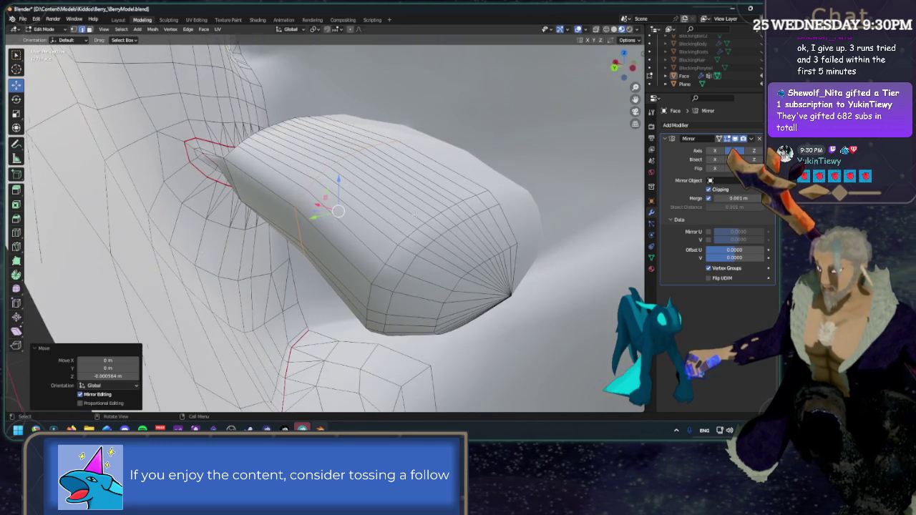
Step: Bevel the loop into a band of two loops about 0.00717 m apart
left_click(20, 220)
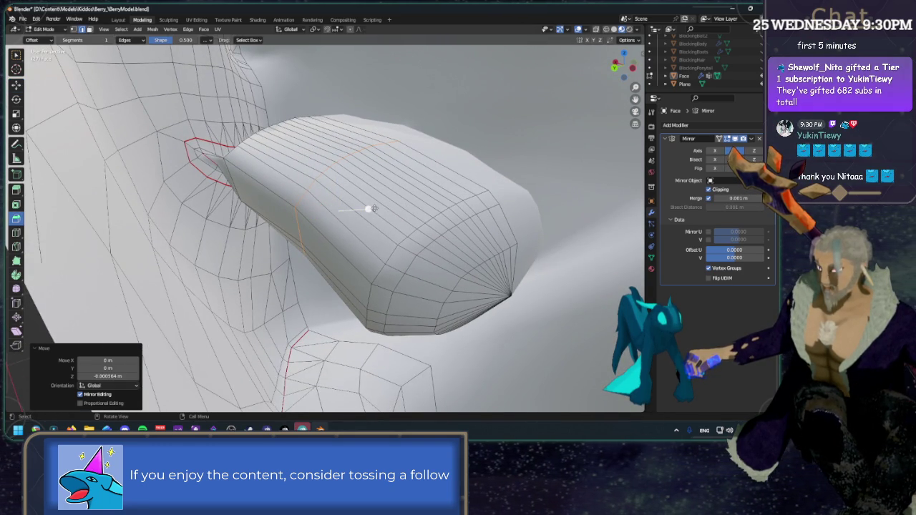
left_click_drag(370, 209, 405, 219)
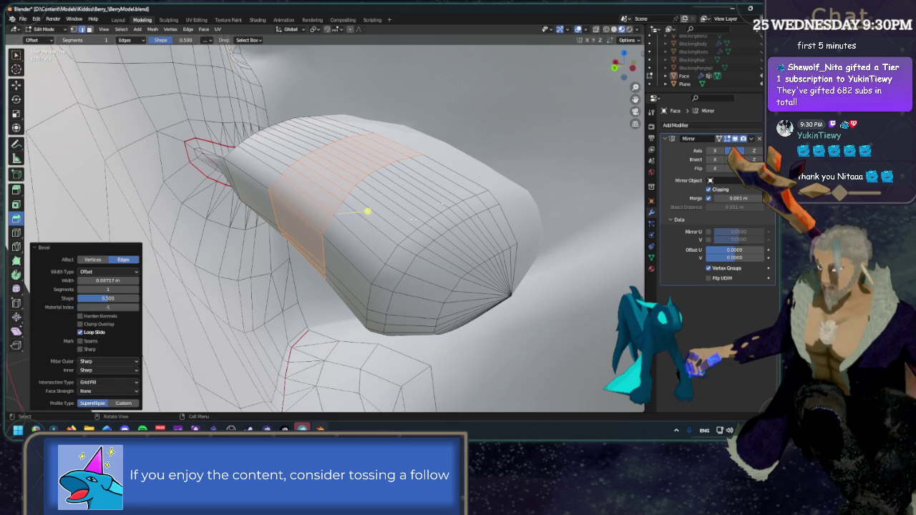
mouse_move(401, 215)
middle_mouse_down()
mouse_move(380, 129)
mouse_move(337, 141)
mouse_move(355, 164)
mouse_move(326, 185)
middle_mouse_up()
key("KP_3")
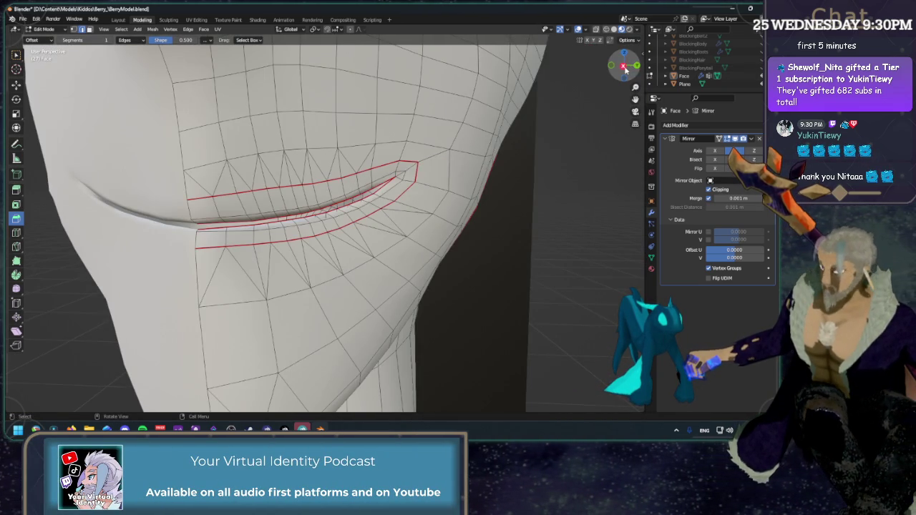
Step: Zoom in on the mouth against the reference and save the model as BerryModel.blend
scroll(560, 148, "up", 2)
key("shift+space")
key("g")
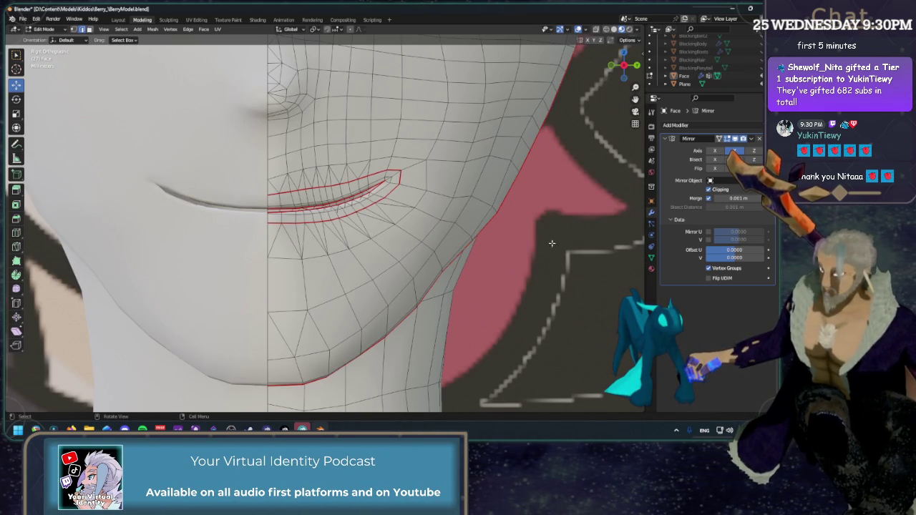
key("ctrl+s")
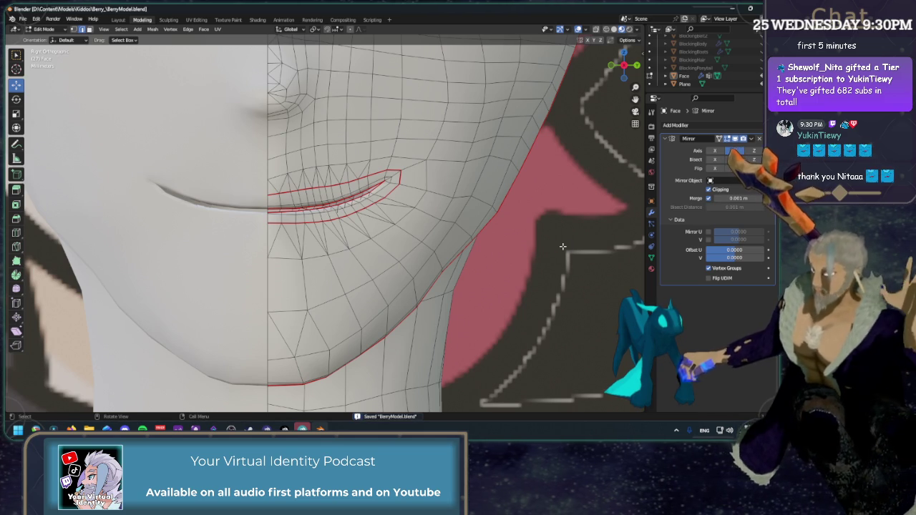